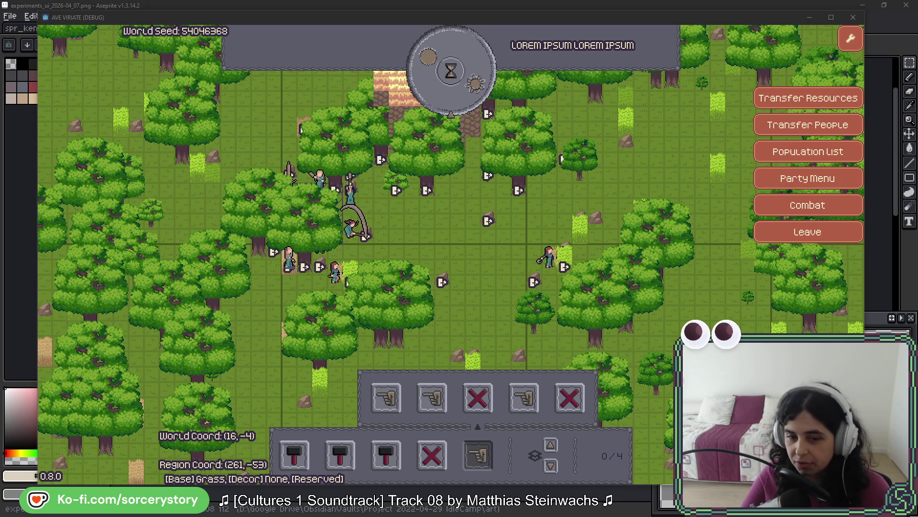
- Drag the Obelix book cover browser window down over the left side of the game
mouse_move(560, 0)
mouse_down()
mouse_move(292, 96)
mouse_move(244, 33)
mouse_up()
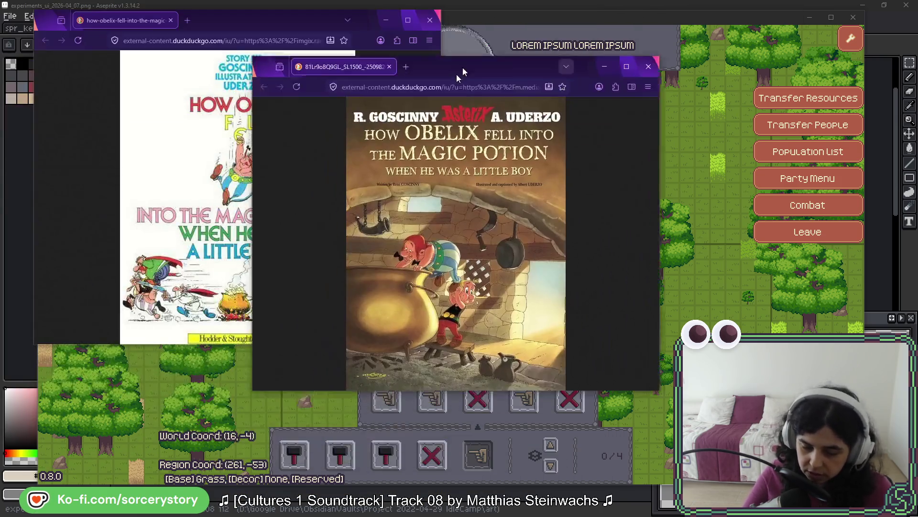
- Move the second Obelix cover window to the right side of the screen
mouse_move(456, 73)
mouse_down()
mouse_move(665, 43)
mouse_move(656, 31)
mouse_up()
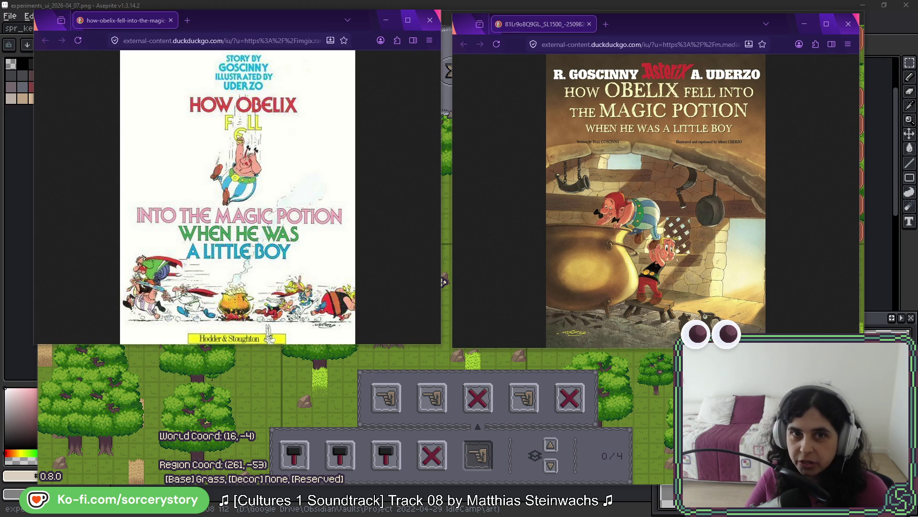
- Bring the Asterix and Cleopatra comic page window to the front with Alt+Tab
key(alt+Tab)
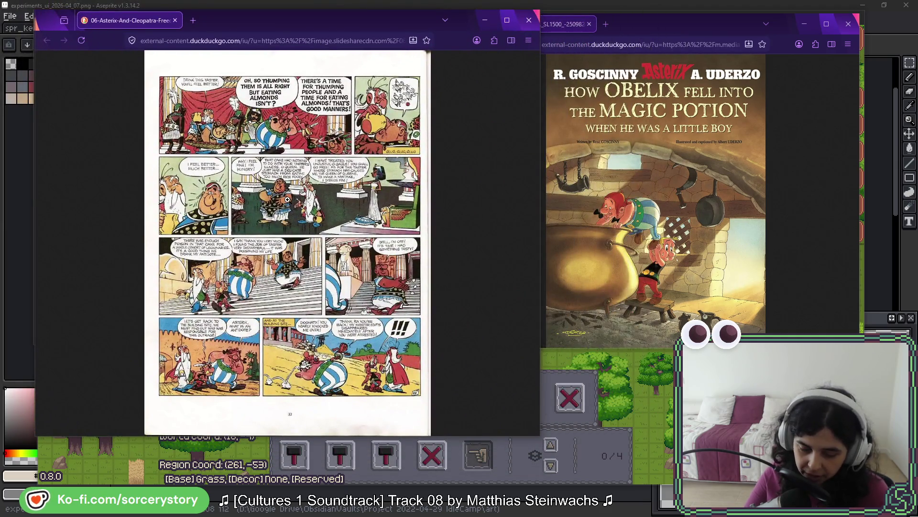
- Zoom the Asterix and Cleopatra comic page to full size, autoscroll through its panels, then close it
click(287, 199)
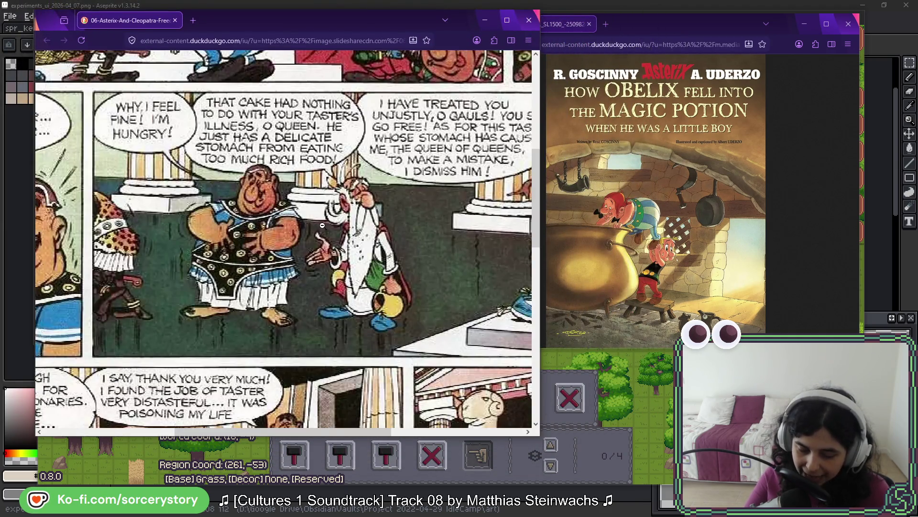
scroll(324, 280, left, 5)
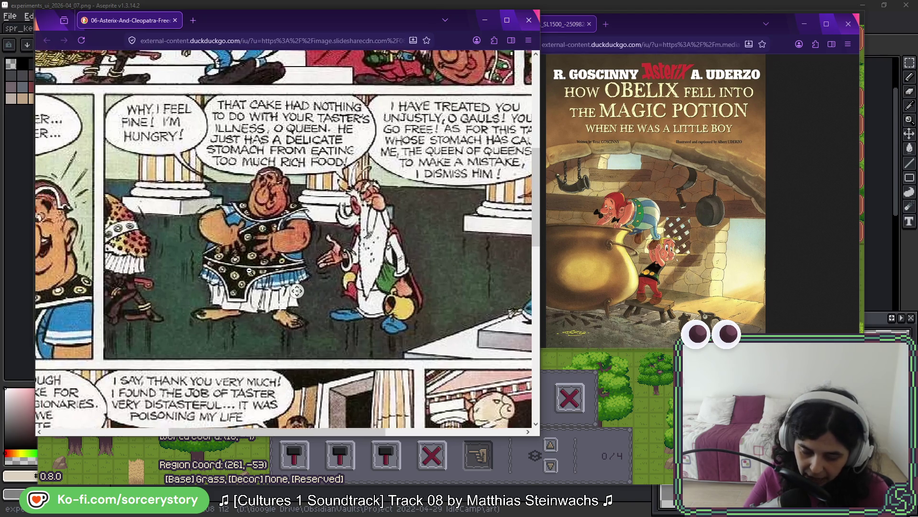
scroll(324, 280, up, 2)
scroll(441, 221, down, 3)
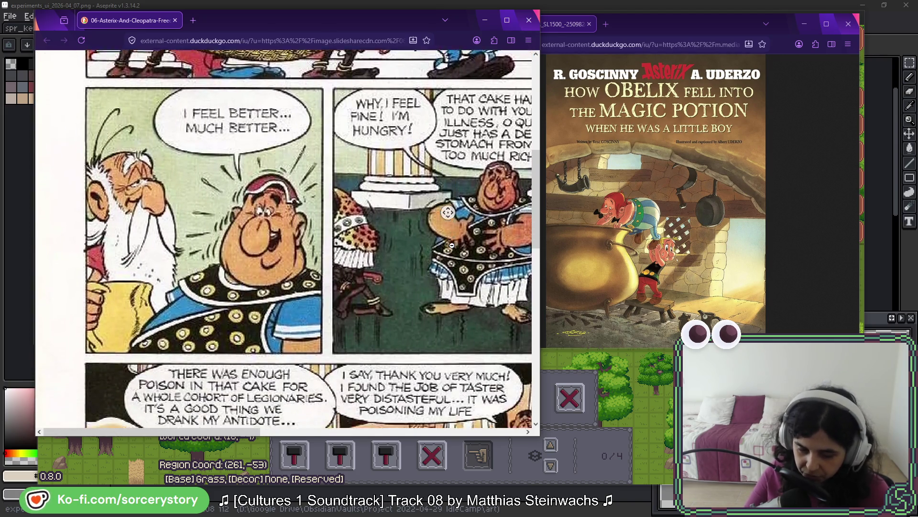
scroll(440, 221, up, 4)
middle_click(392, 276)
middle_click(417, 256)
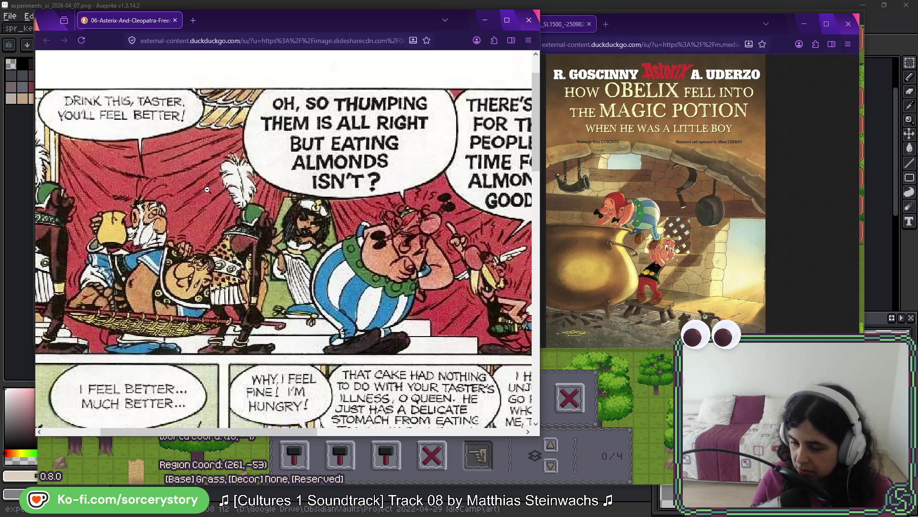
middle_click(375, 204)
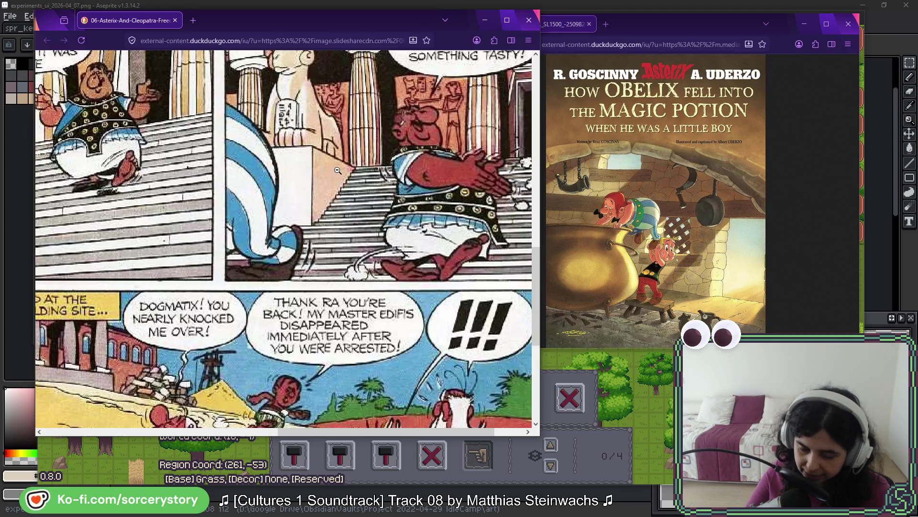
key(ctrl+w)
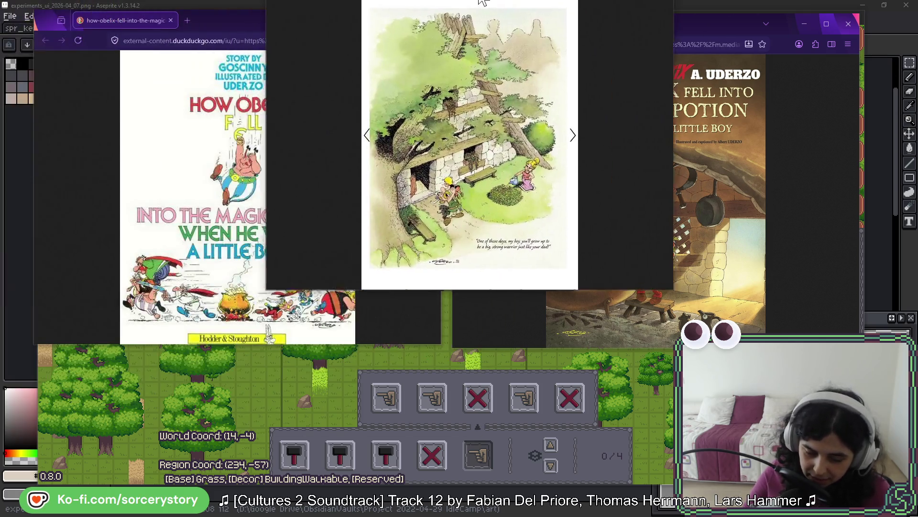
- Maximize the hut illustration window, zoom it to full size and pan to the 'One of these days, my boy…' caption
mouse_move(479, 0)
mouse_down()
mouse_move(397, 144)
mouse_move(330, 86)
mouse_up()
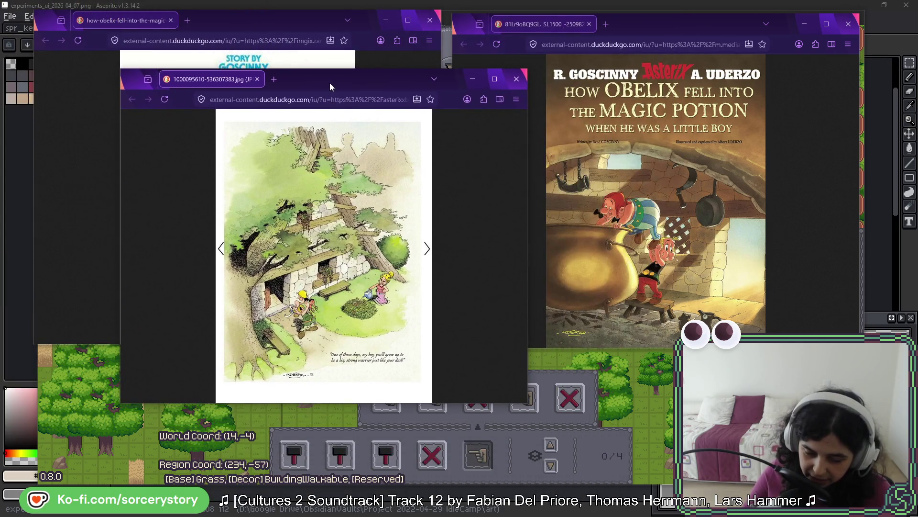
double_click(330, 86)
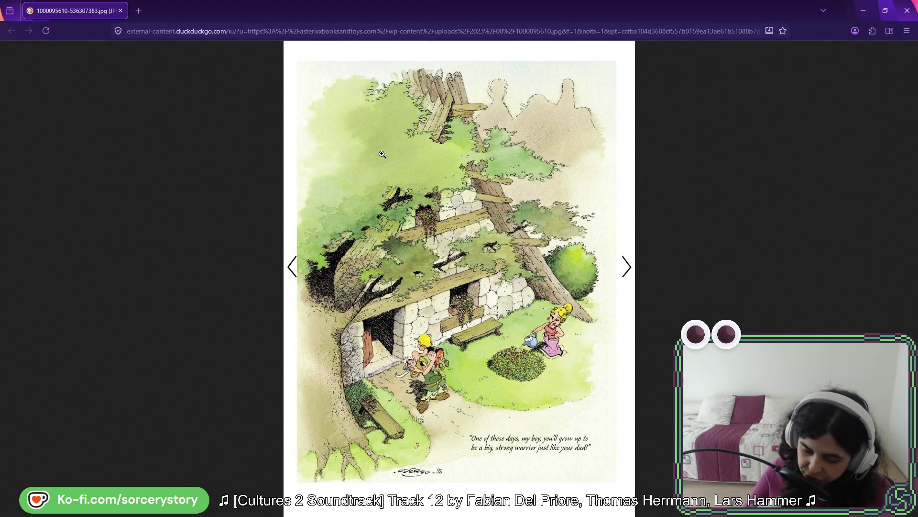
click(382, 154)
middle_click(465, 163)
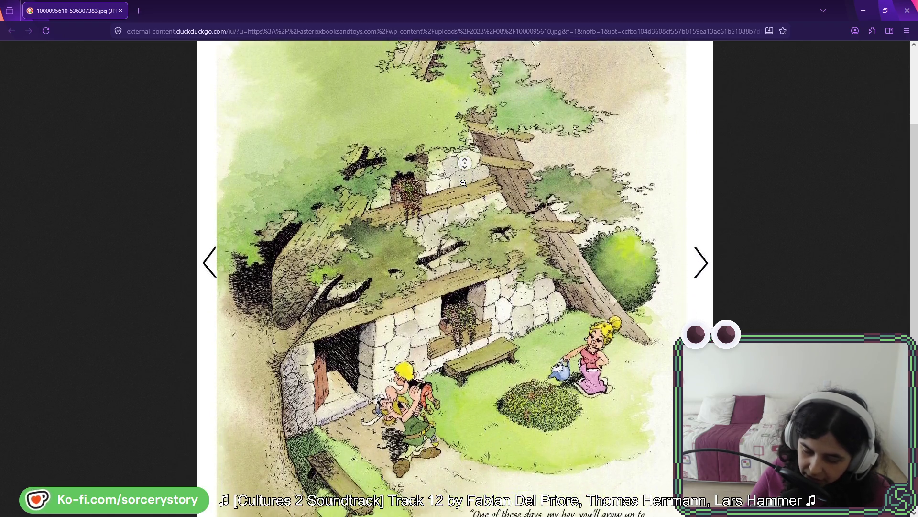
click(692, 140)
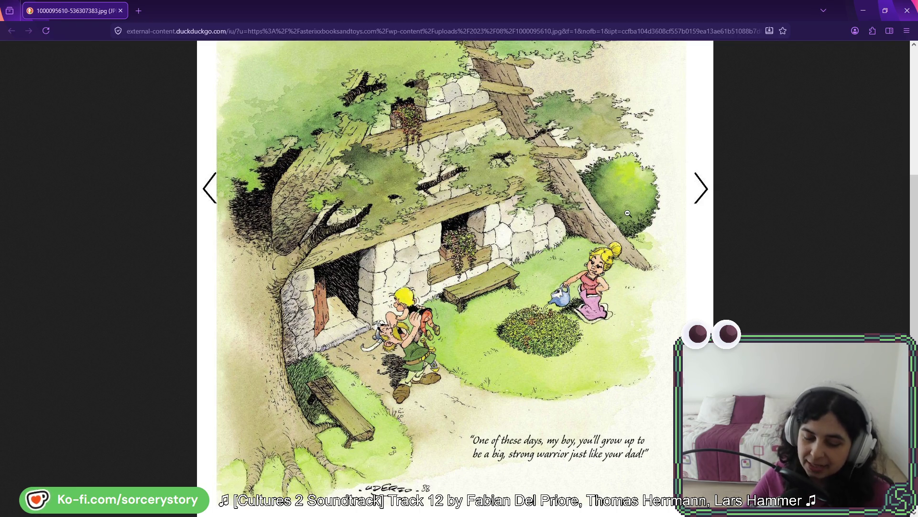
- Scroll around the zoomed hut image, then drag the Obelix village page window to the screen centre
scroll(628, 213, up, 2)
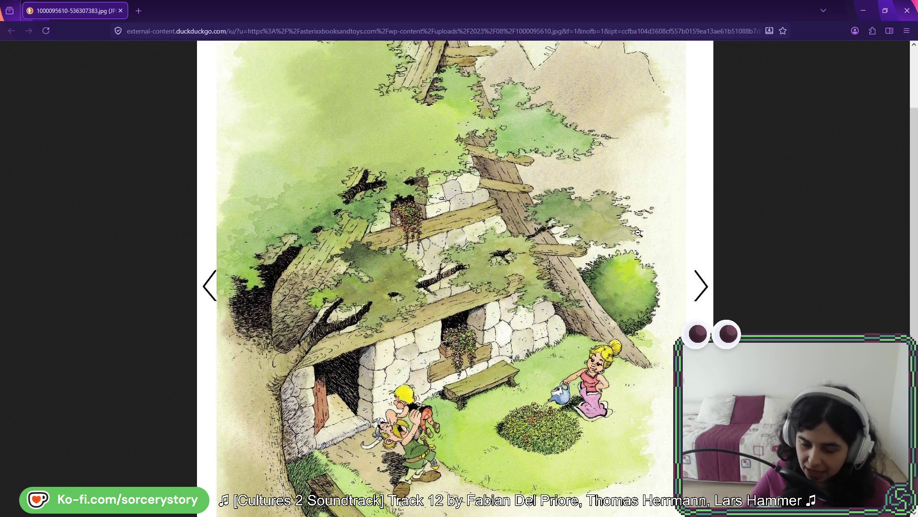
scroll(648, 234, up, 1)
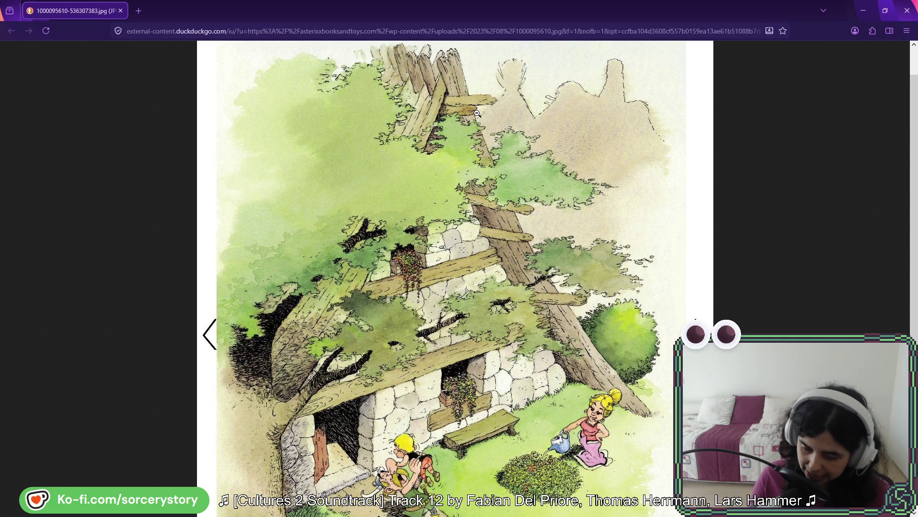
scroll(450, 81, down, 3)
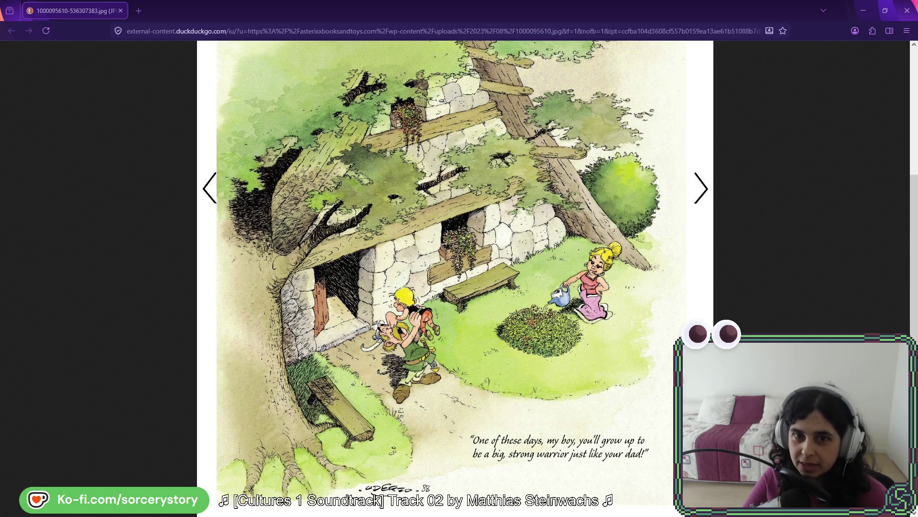
drag(235, 250, 434, 111)
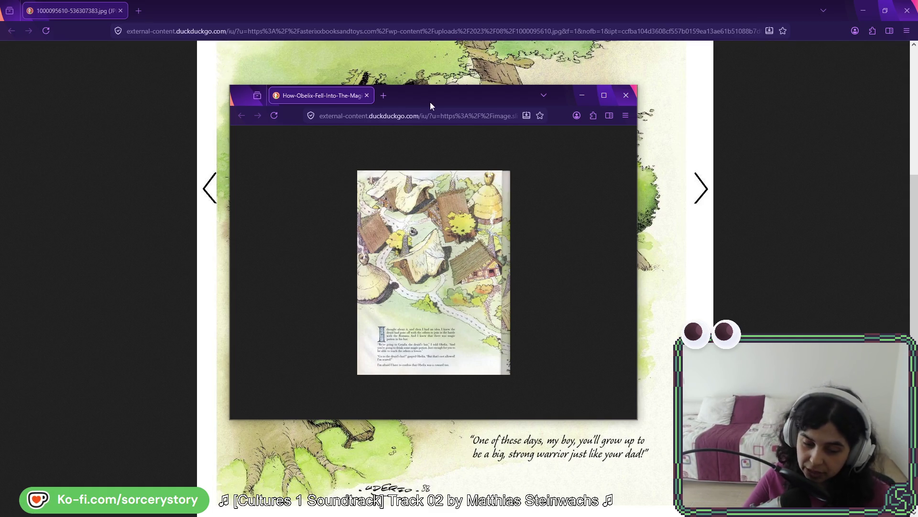
- Drag the small village page window up toward the top edge, out of the way
drag(429, 102, 591, 0)
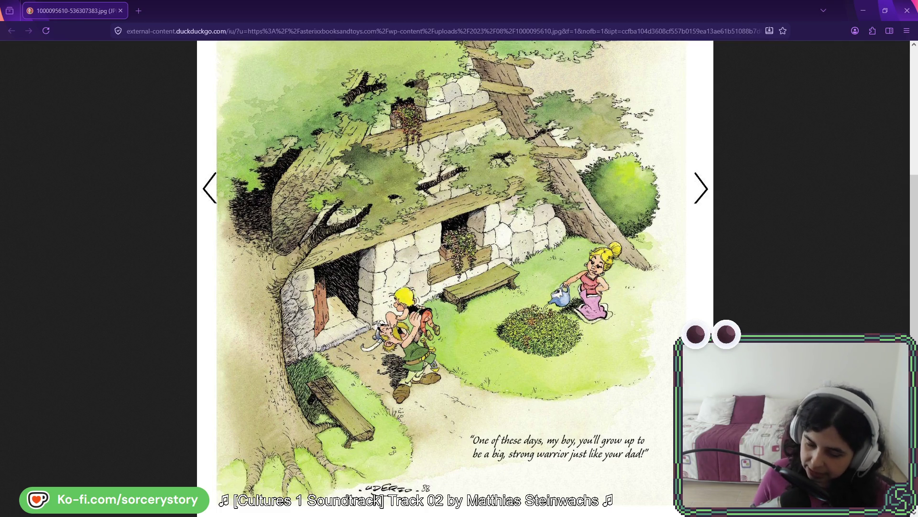
click(458, 239)
click(472, 299)
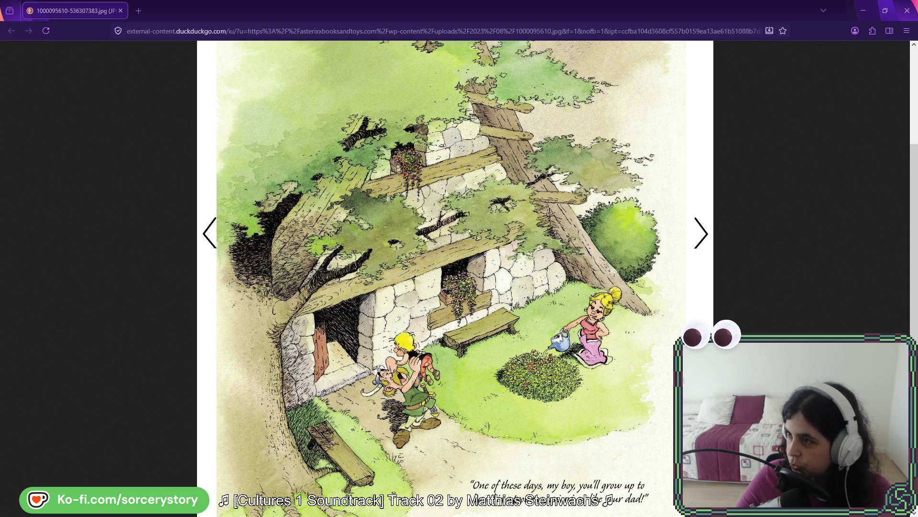
key(alt+Tab)
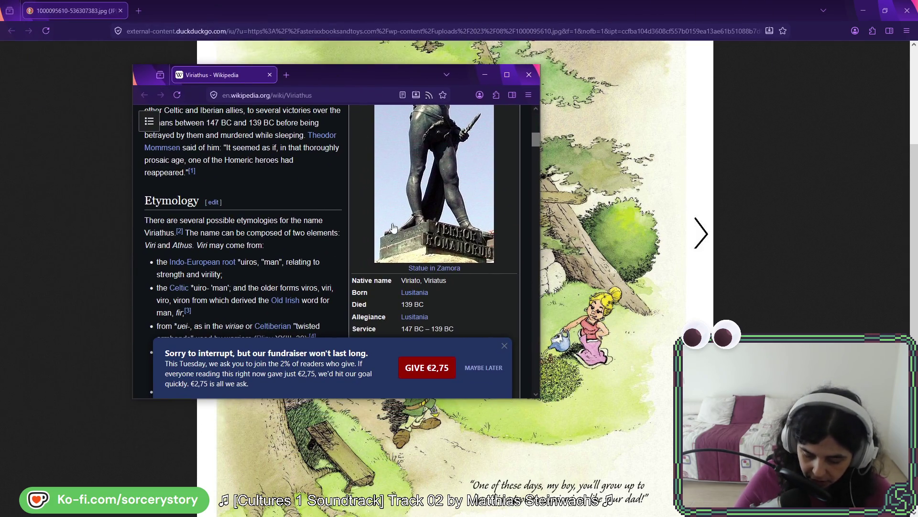
- Scroll the current page, then switch to the Viriathus Wikipedia window
scroll(442, 214, down, 2)
scroll(442, 214, down, 2)
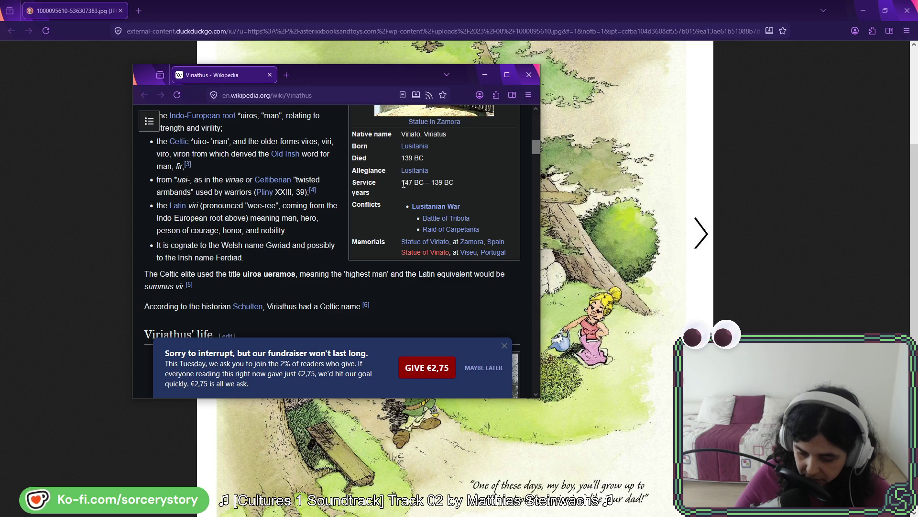
drag(402, 182, 424, 180)
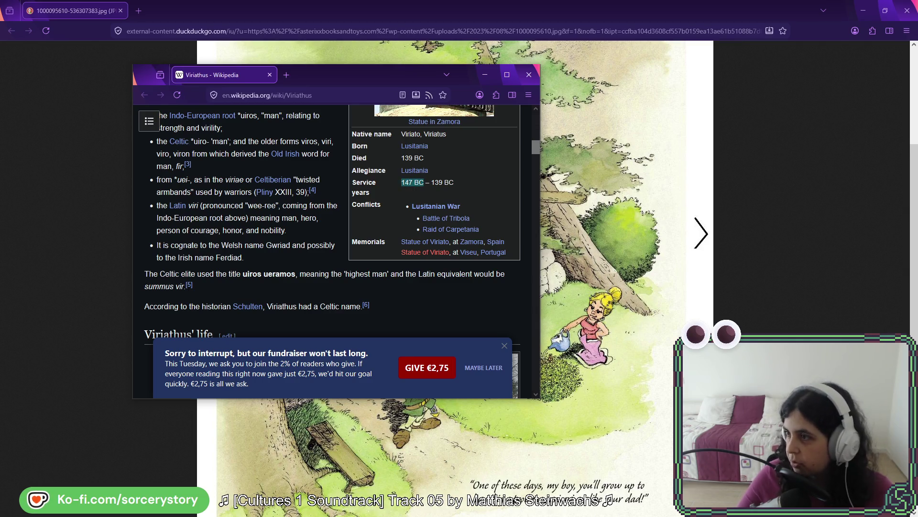
key(alt+Tab)
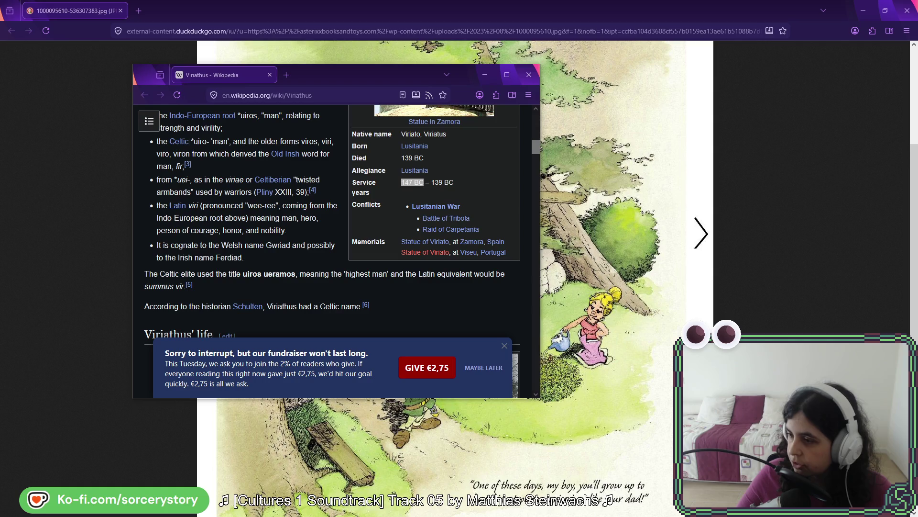
- Open the Vercingetorix article in a new tab, scroll it, then minimize the Wikipedia window
drag(521, 21, 303, 76)
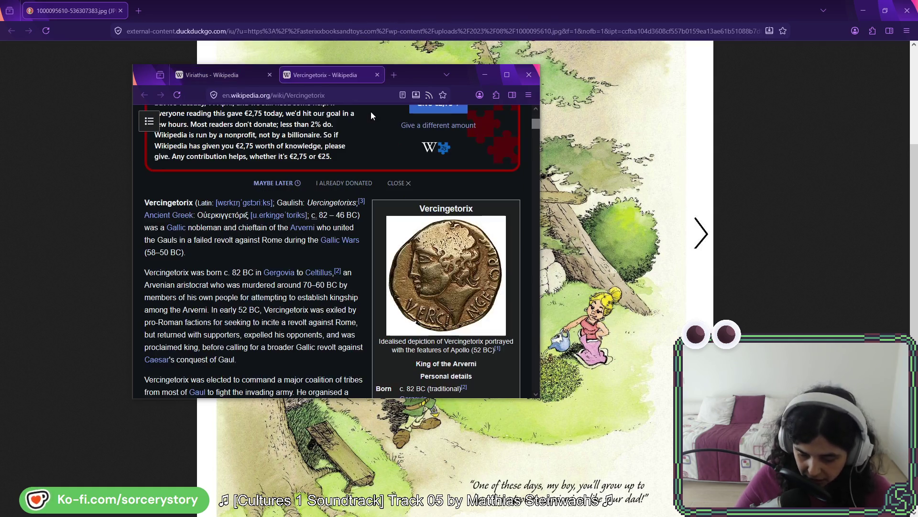
scroll(374, 257, down, 3)
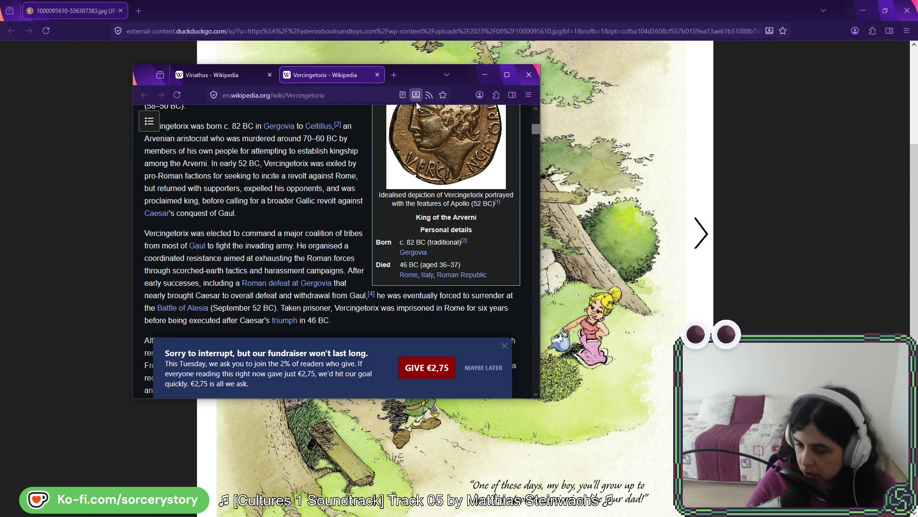
click(484, 75)
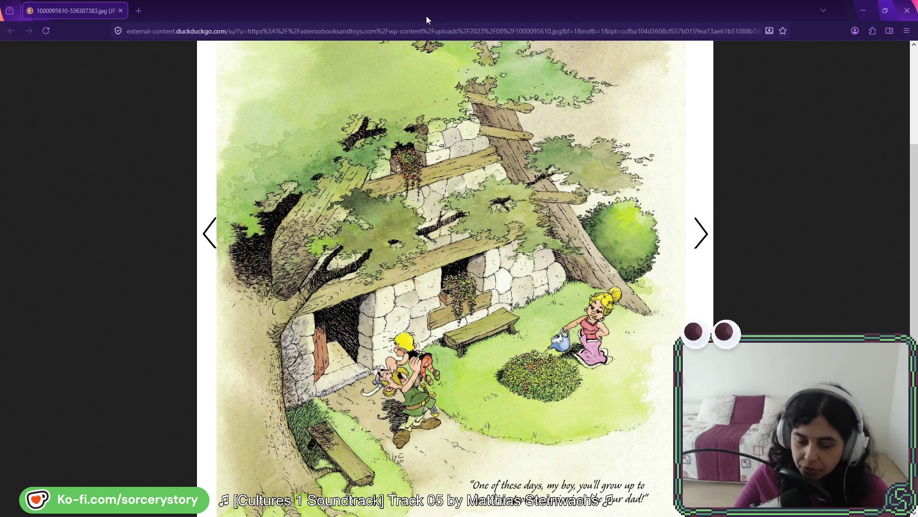
- Close the hut illustration and both Asterix cover reference windows
key(ctrl+w)
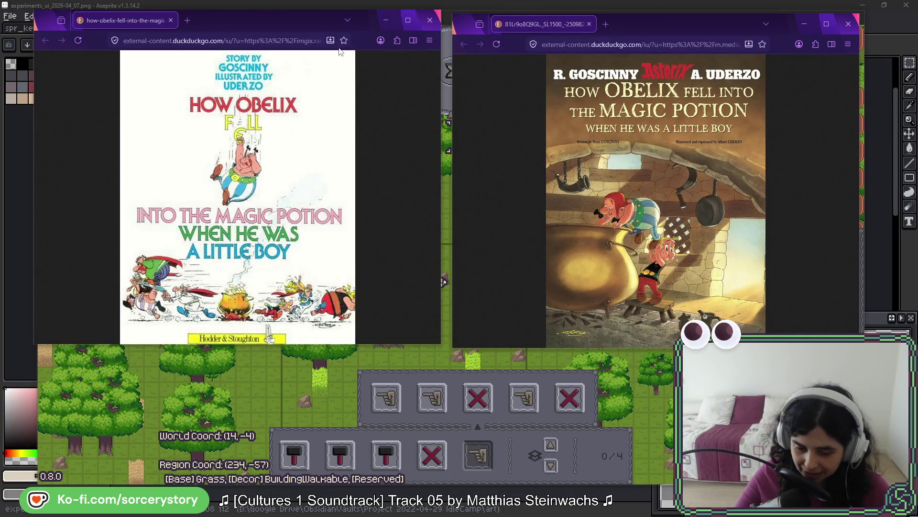
click(430, 19)
click(848, 24)
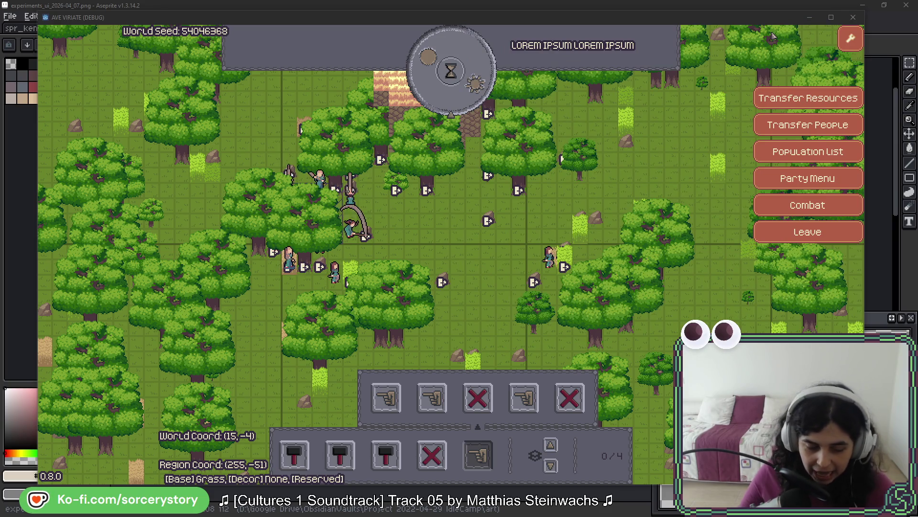
- Back in Aseprite, switch to palette.png and pan to show its top-left area
click(495, 7)
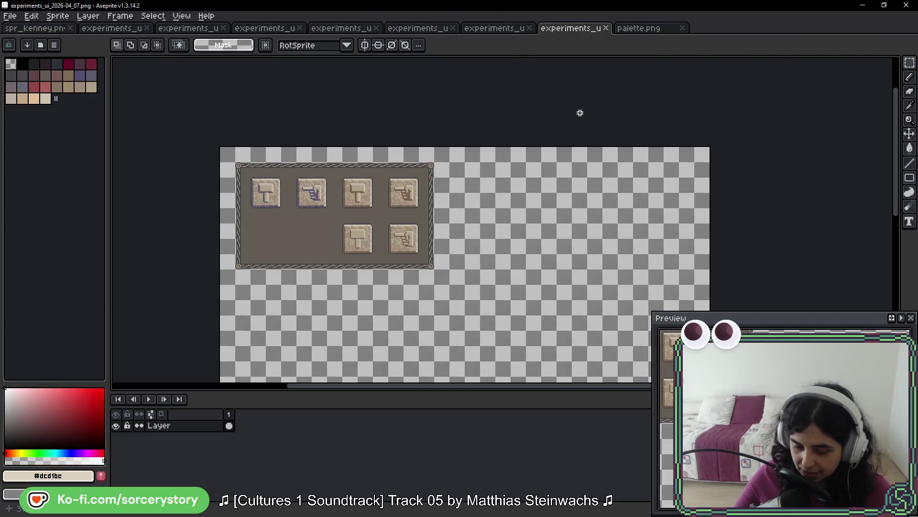
click(643, 28)
drag(647, 129, 488, 209)
drag(483, 131, 480, 186)
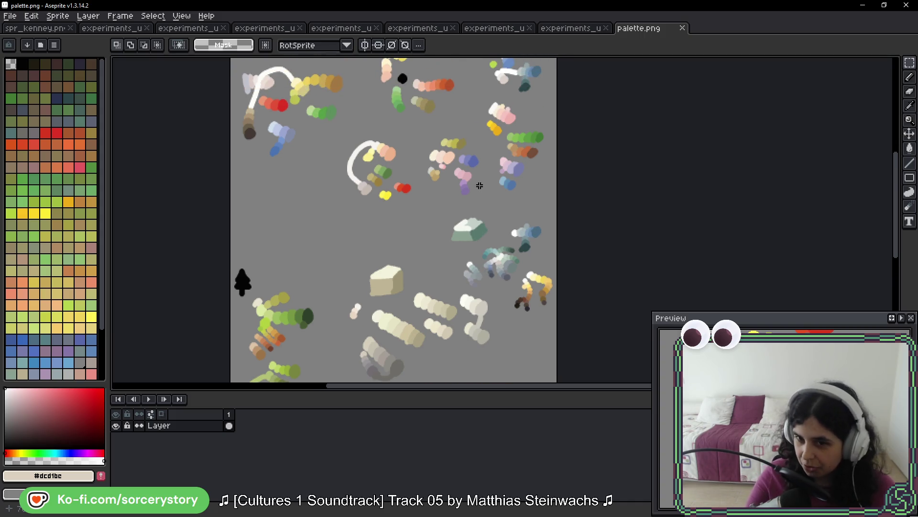
key(alt+Tab)
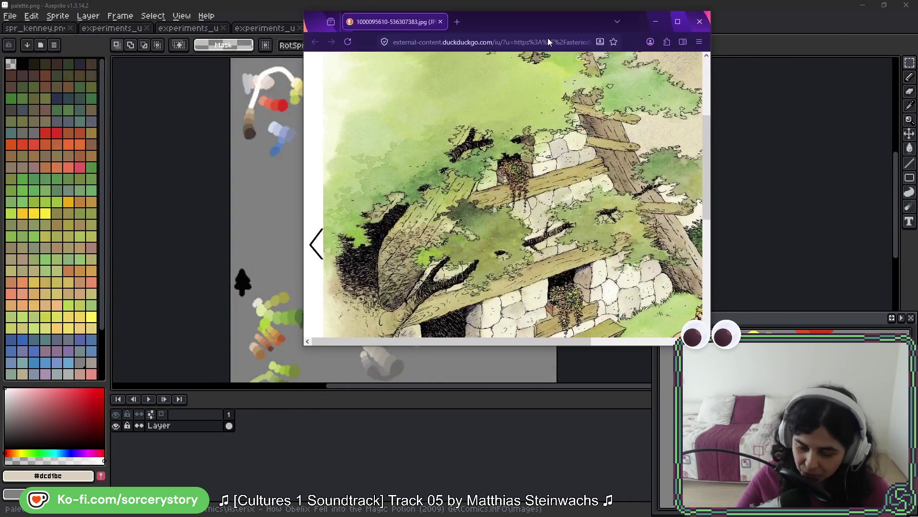
middle_click(481, 154)
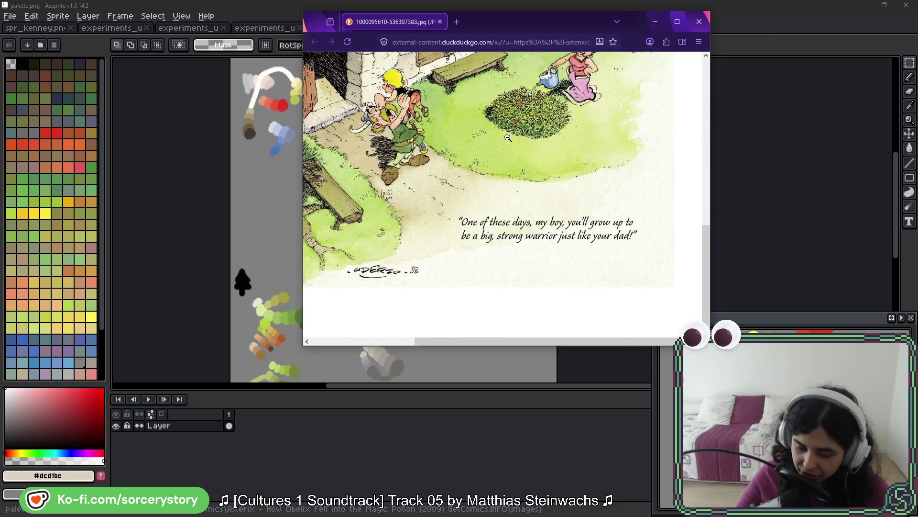
scroll(522, 186, up, 3)
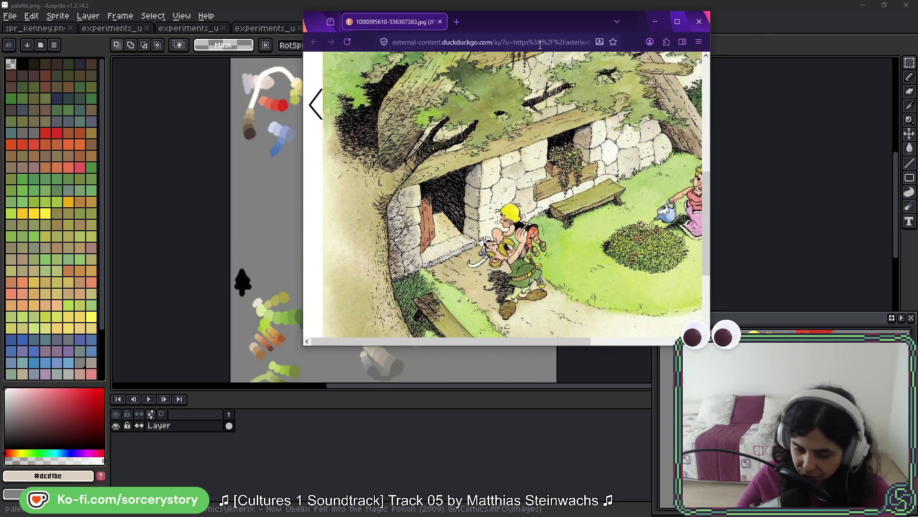
click(655, 22)
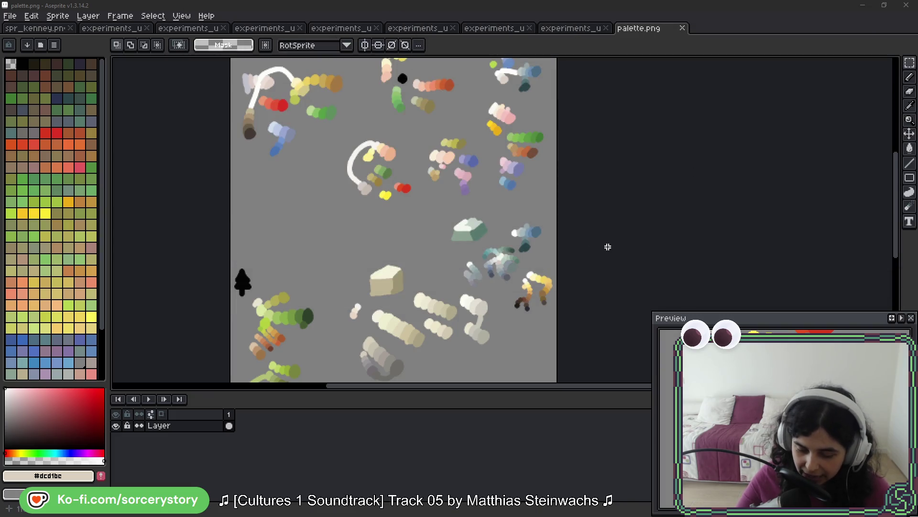
mouse_move(501, 282)
mouse_down()
mouse_move(482, 123)
mouse_move(490, 68)
mouse_up()
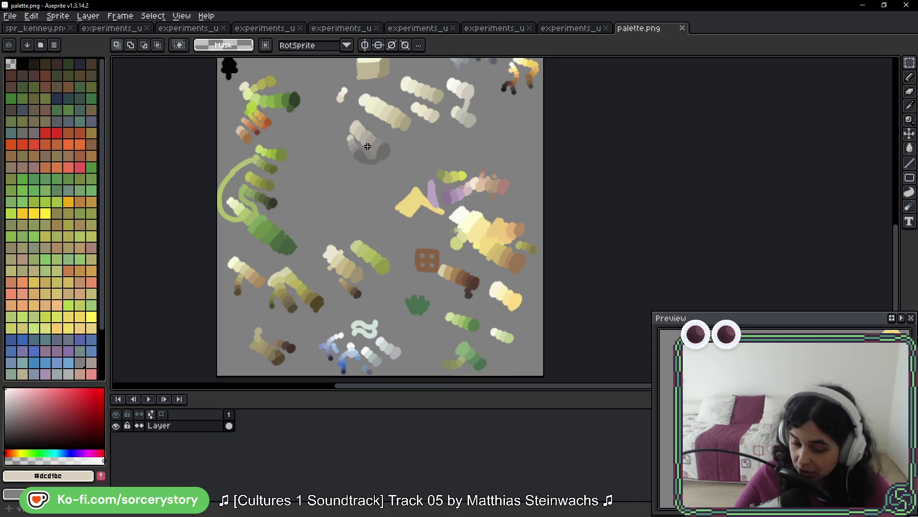
drag(440, 91, 434, 175)
drag(388, 137, 397, 264)
drag(451, 330, 448, 296)
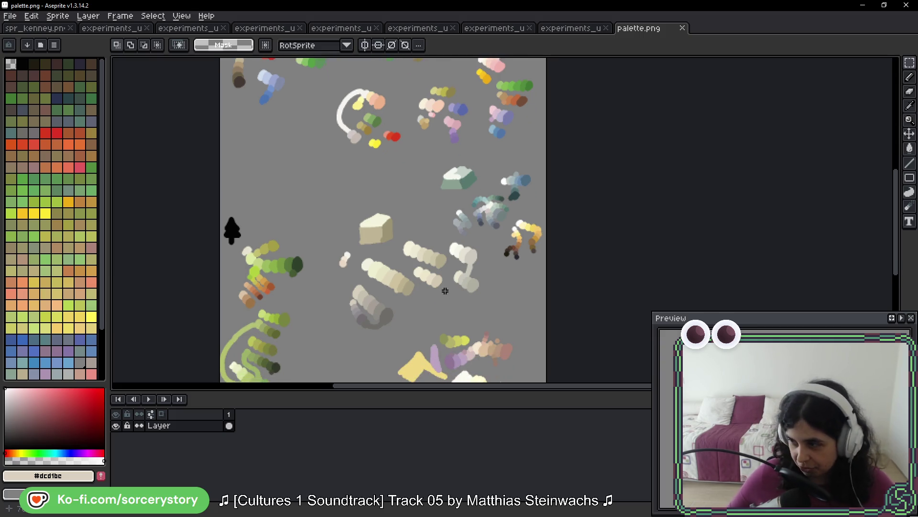
key(b)
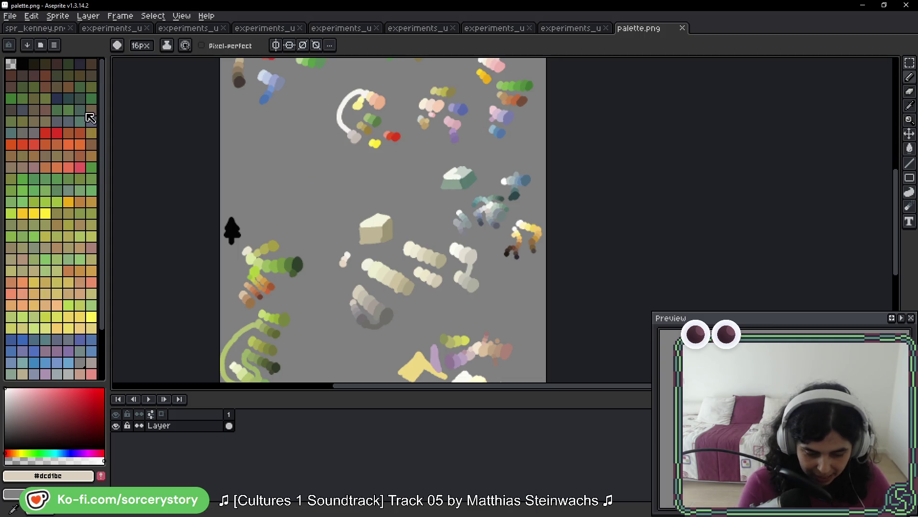
mouse_move(519, 266)
mouse_down()
mouse_move(536, 246)
mouse_move(483, 218)
mouse_move(330, 237)
mouse_move(507, 247)
mouse_up()
key(ctrl+z)
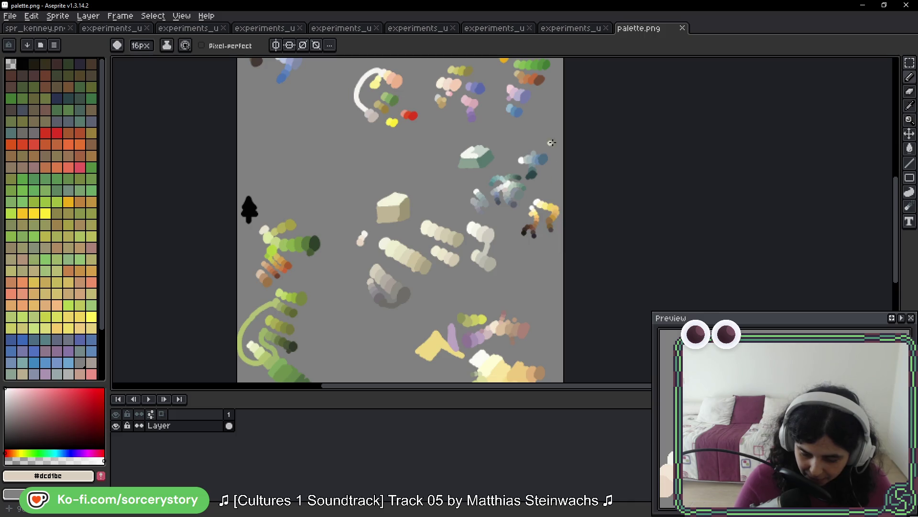
mouse_move(551, 142)
mouse_down()
mouse_move(478, 216)
mouse_move(562, 270)
mouse_up()
key(ctrl+z)
scroll(569, 254, up, 3)
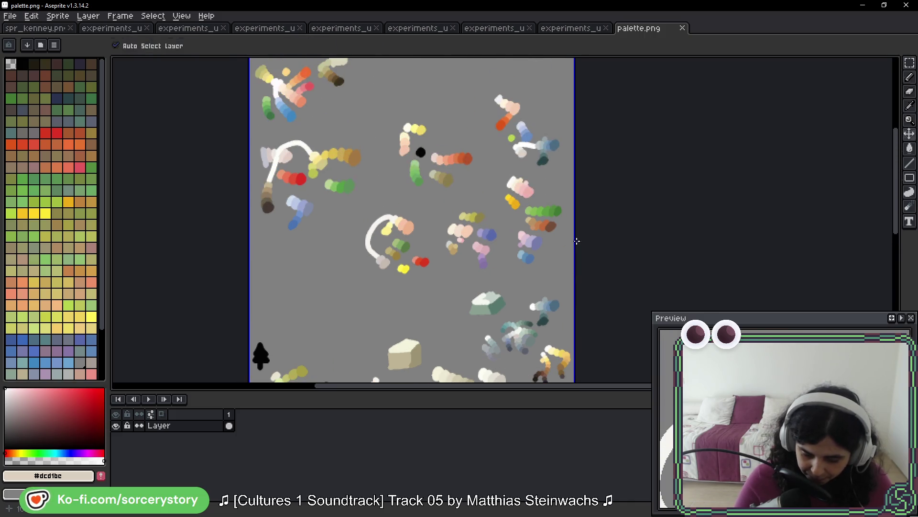
mouse_move(253, 243)
mouse_down()
mouse_move(429, 297)
mouse_move(619, 199)
mouse_move(452, 12)
mouse_up()
scroll(227, 269, up, 4)
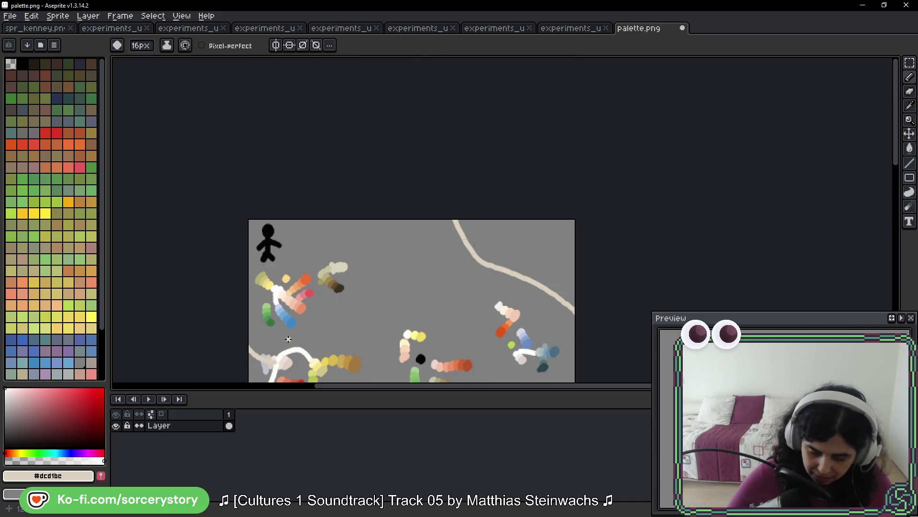
scroll(288, 339, down, 3)
key(ctrl+z)
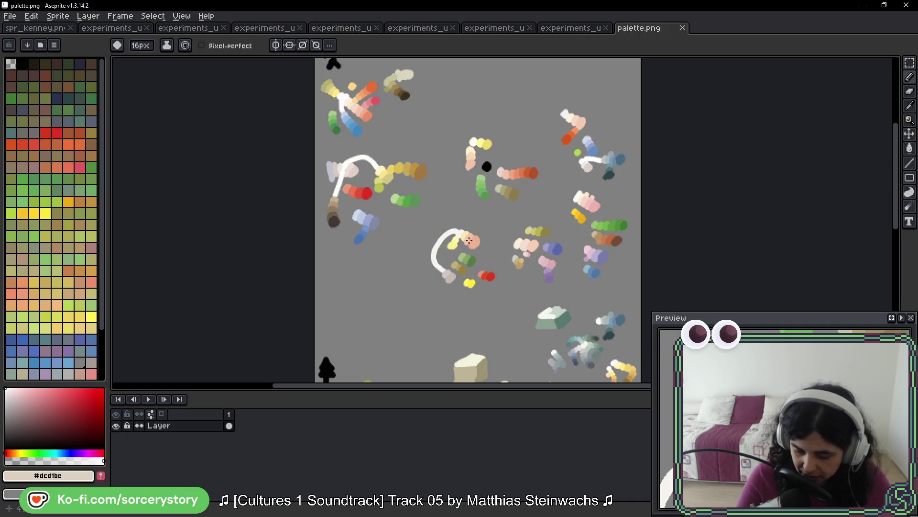
mouse_move(470, 240)
mouse_down()
mouse_move(473, 220)
mouse_move(460, 245)
mouse_up()
key(ctrl+z)
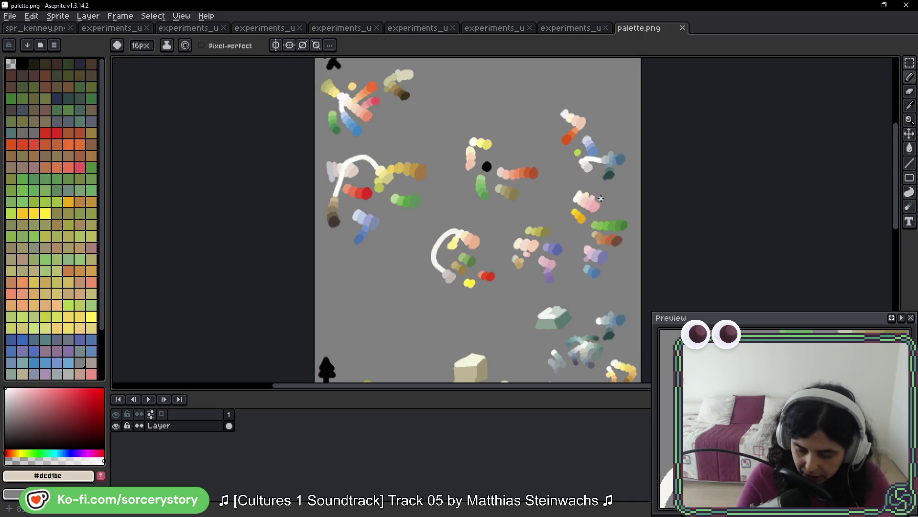
mouse_move(575, 106)
mouse_down()
mouse_move(595, 98)
mouse_move(577, 94)
mouse_up()
mouse_move(478, 146)
mouse_down()
mouse_move(458, 153)
mouse_move(476, 143)
mouse_up()
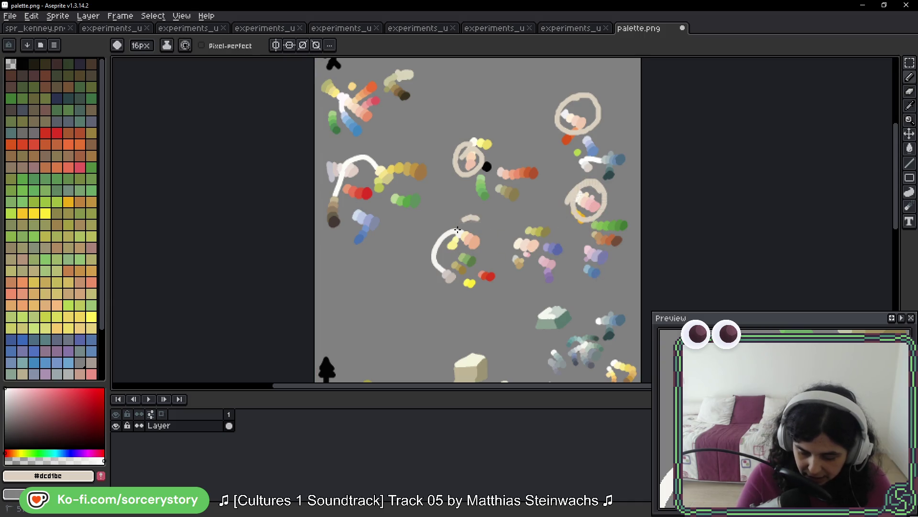
key(v)
key(ctrl+z)
key(ctrl+z)
key(b)
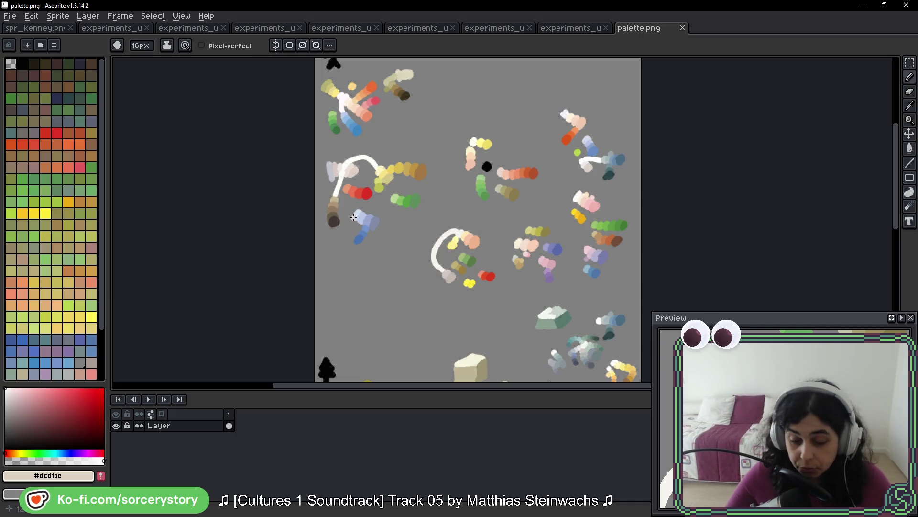
scroll(391, 191, down, 5)
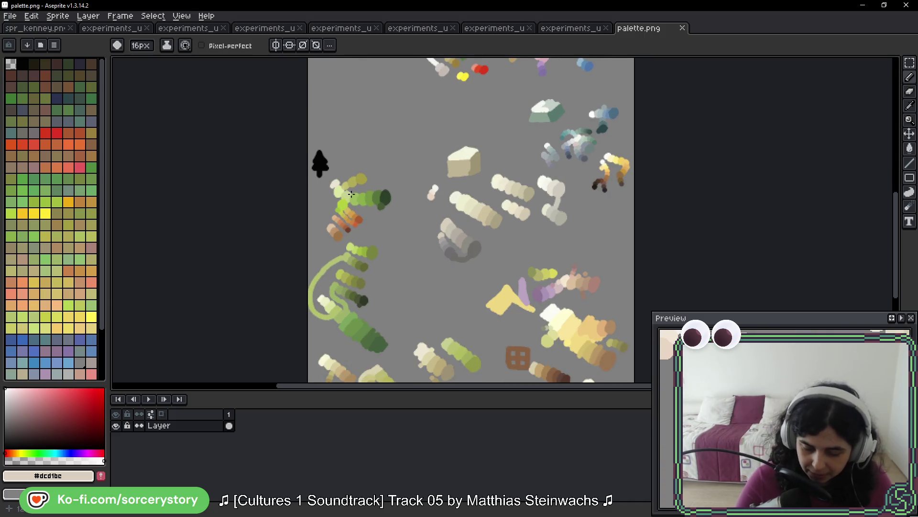
- Pan to the lower palette swatches, draw and undo trial loops around them, then switch to the hut reference
drag(385, 160, 335, 239)
scroll(410, 191, down, 4)
key(ctrl+z)
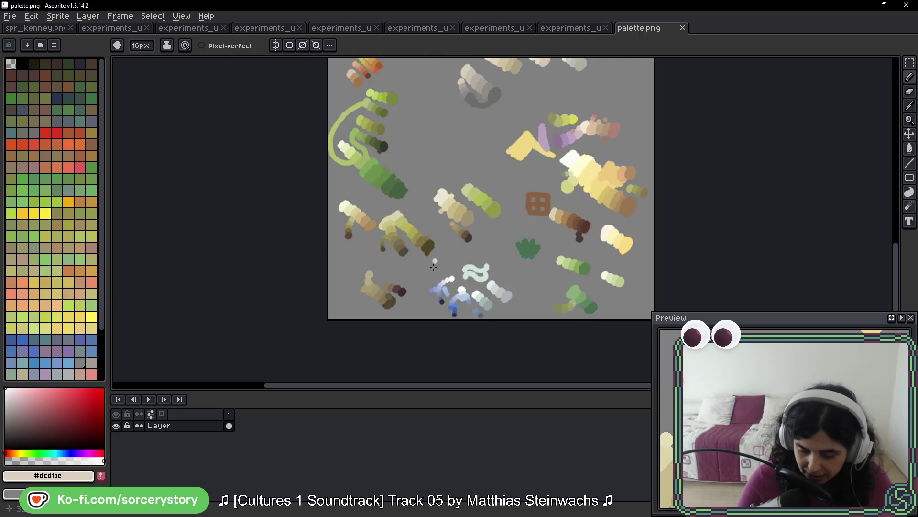
mouse_move(454, 256)
mouse_down()
mouse_move(397, 201)
mouse_move(435, 306)
mouse_up()
key(ctrl+z)
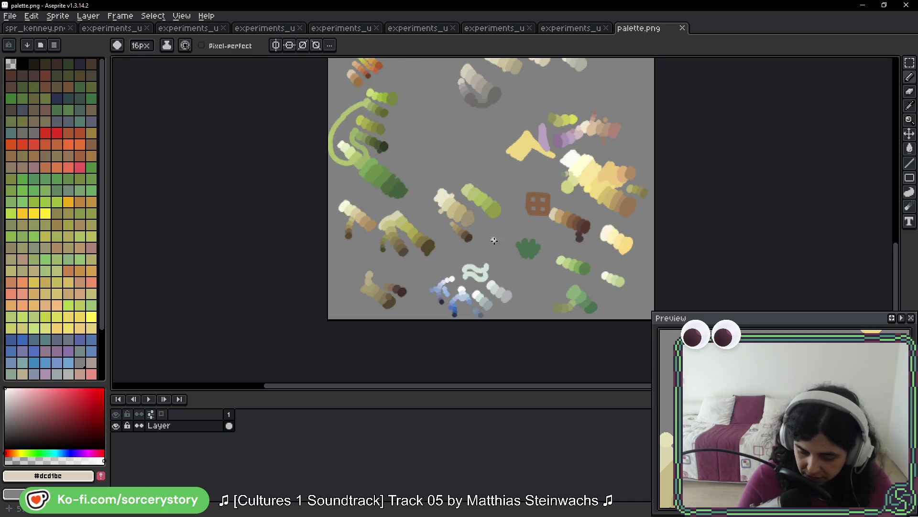
mouse_move(521, 285)
mouse_down()
mouse_move(421, 301)
mouse_move(507, 258)
mouse_up()
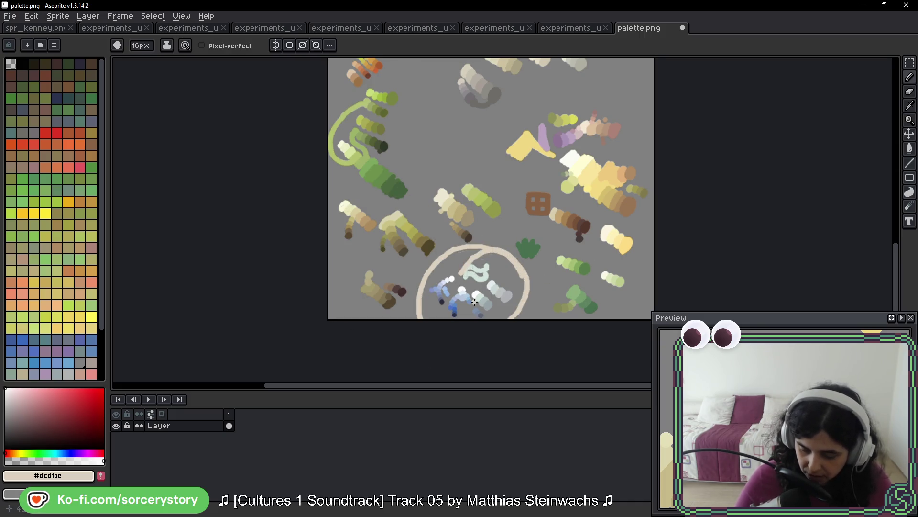
key(ctrl+z)
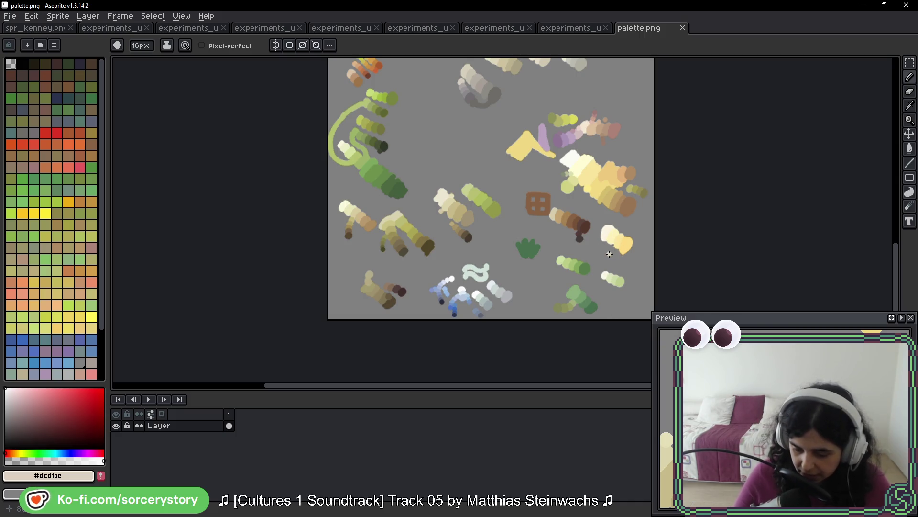
mouse_move(593, 220)
mouse_down()
mouse_move(548, 184)
mouse_move(562, 251)
mouse_move(600, 208)
mouse_up()
key(ctrl+z)
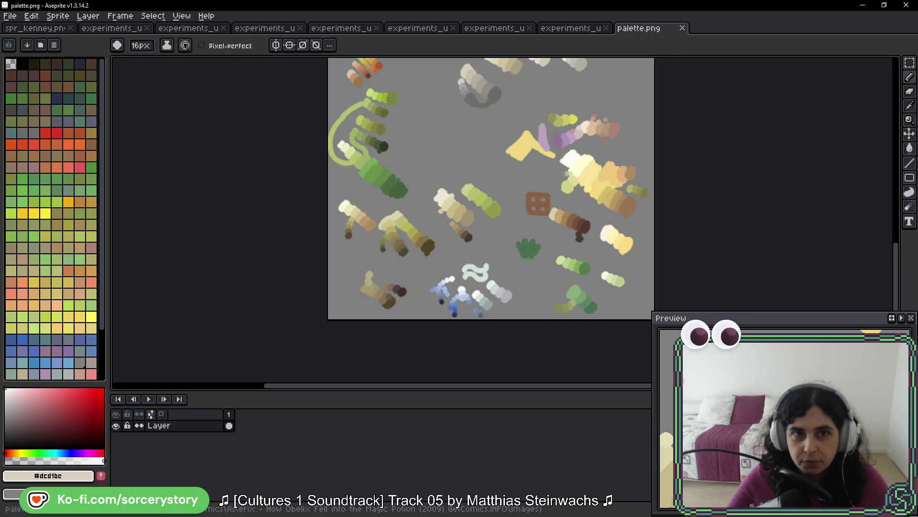
key(alt+Tab)
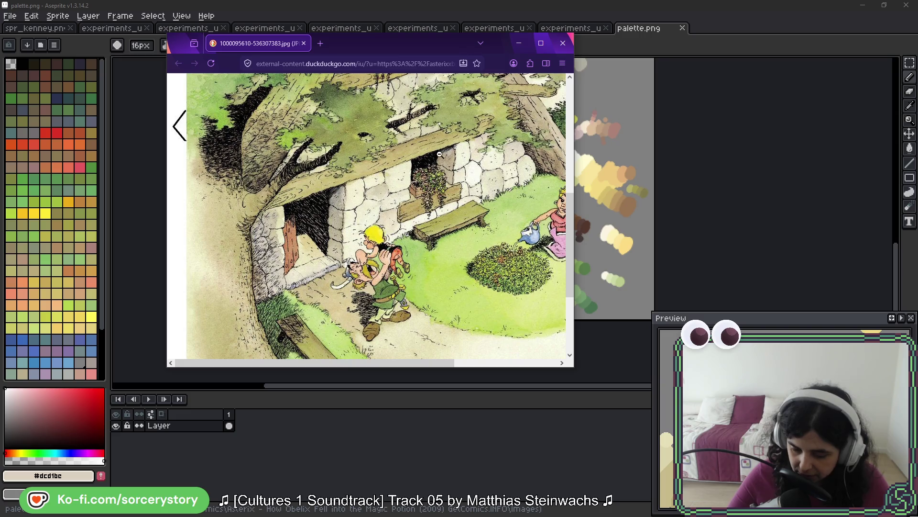
- Toggle the hut illustration between fit and full size to study the roof and stone wall, then return to Aseprite
scroll(441, 155, up, 4)
scroll(456, 158, down, 2)
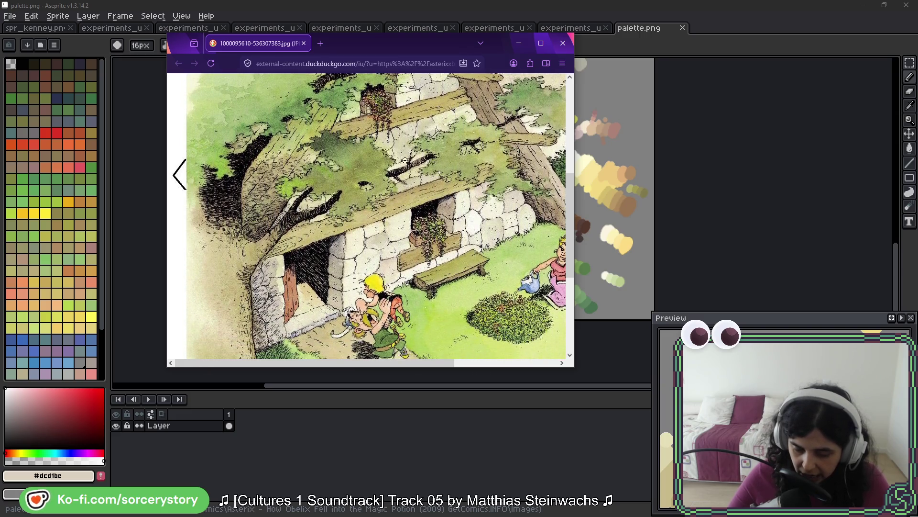
click(369, 94)
scroll(293, 179, up, 2)
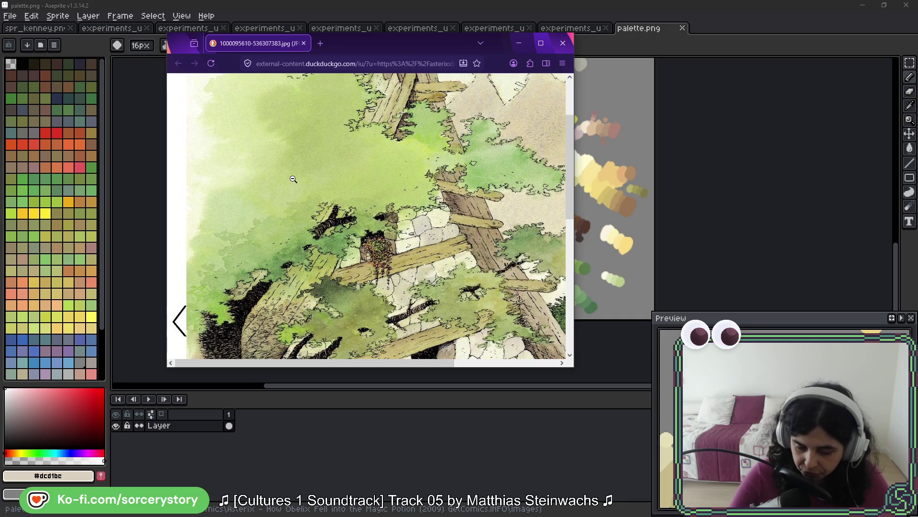
click(293, 179)
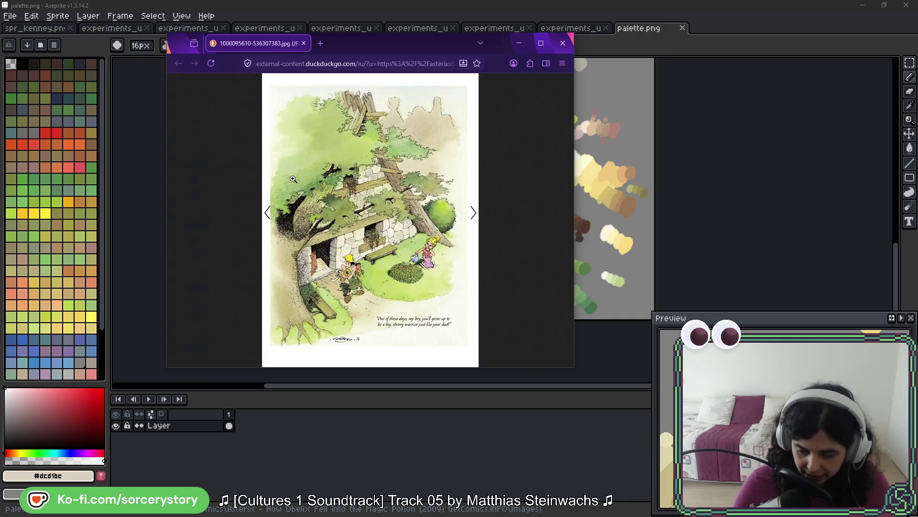
click(357, 145)
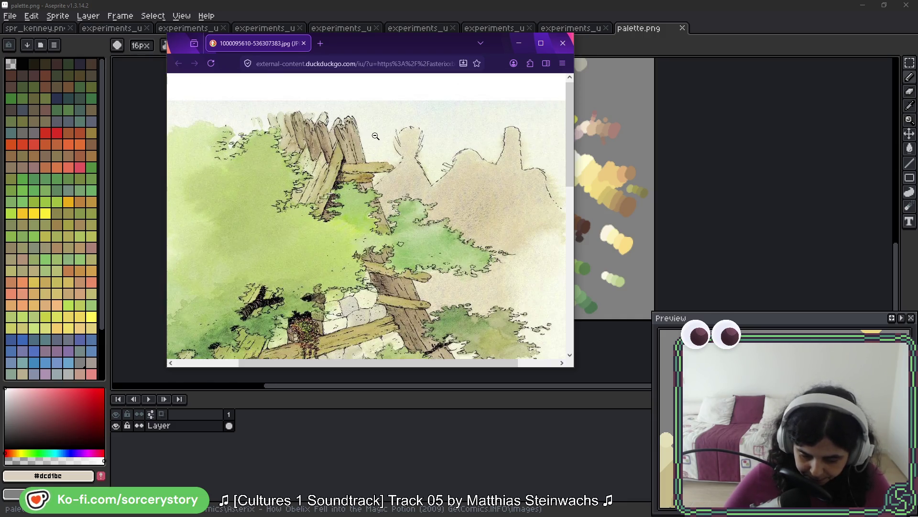
scroll(323, 222, down, 5)
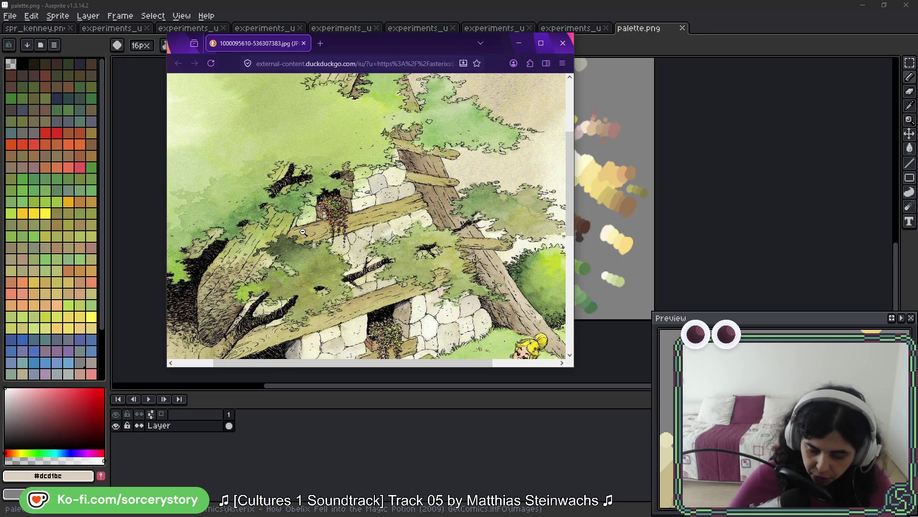
key(alt+Tab)
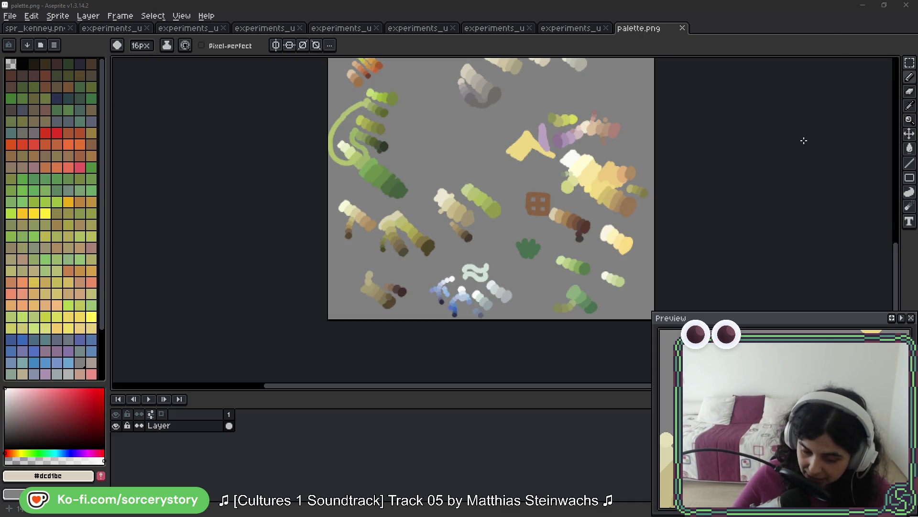
drag(471, 105, 466, 167)
scroll(465, 167, up, 1)
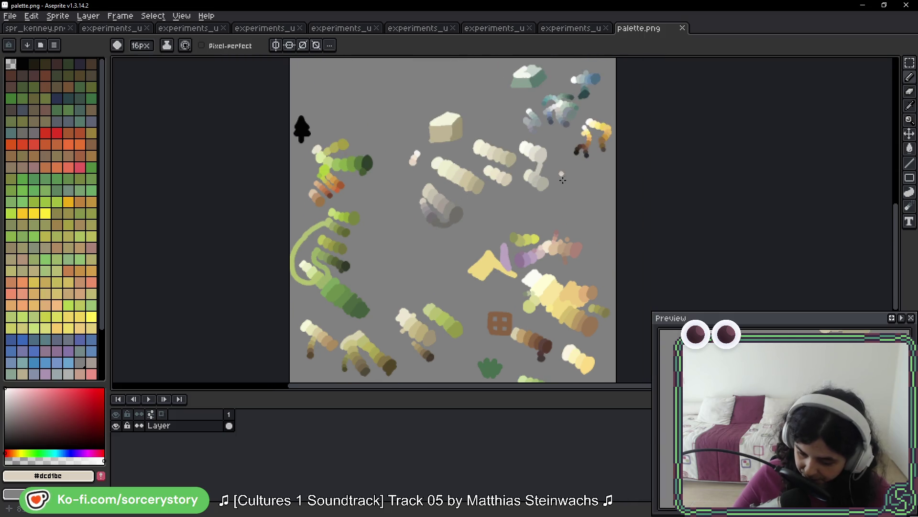
scroll(541, 156, up, 2)
drag(540, 156, 524, 240)
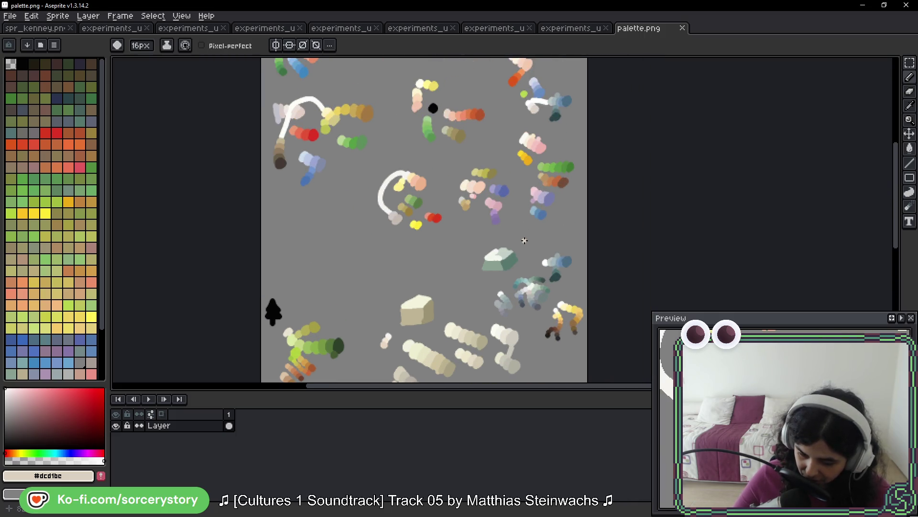
drag(510, 142, 487, 236)
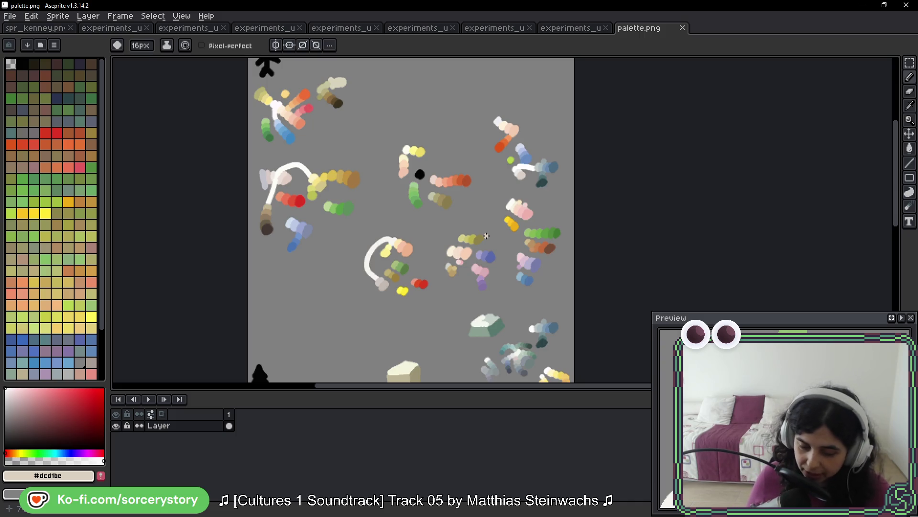
scroll(466, 186, down, 3)
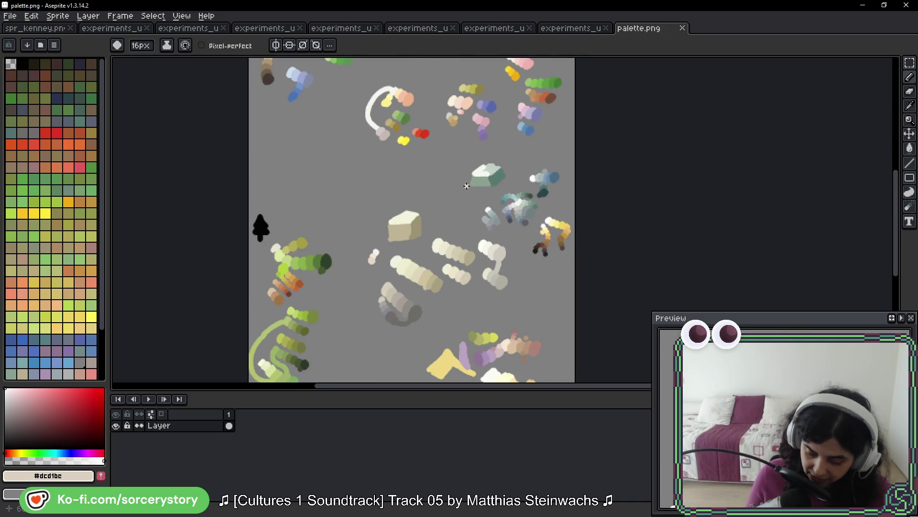
mouse_move(510, 240)
mouse_down()
mouse_move(407, 196)
mouse_move(419, 335)
mouse_move(502, 232)
mouse_up()
key(ctrl+z)
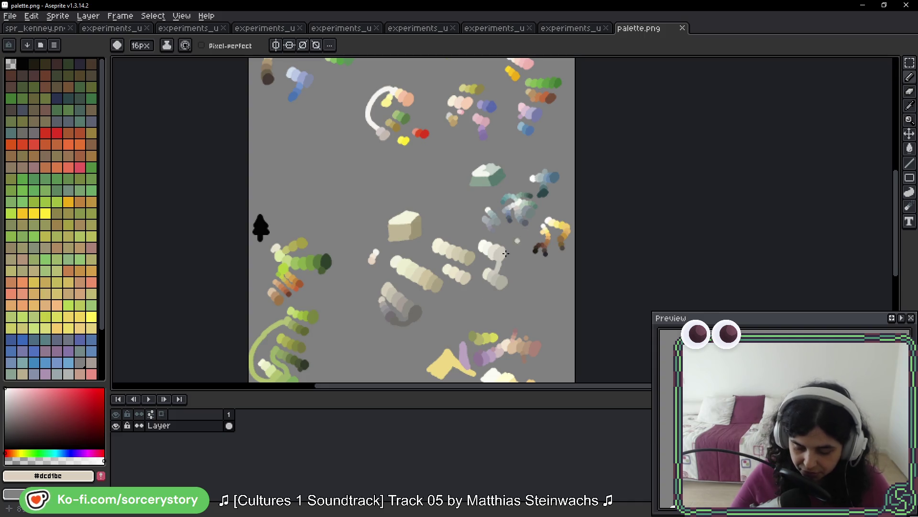
scroll(525, 234, down, 5)
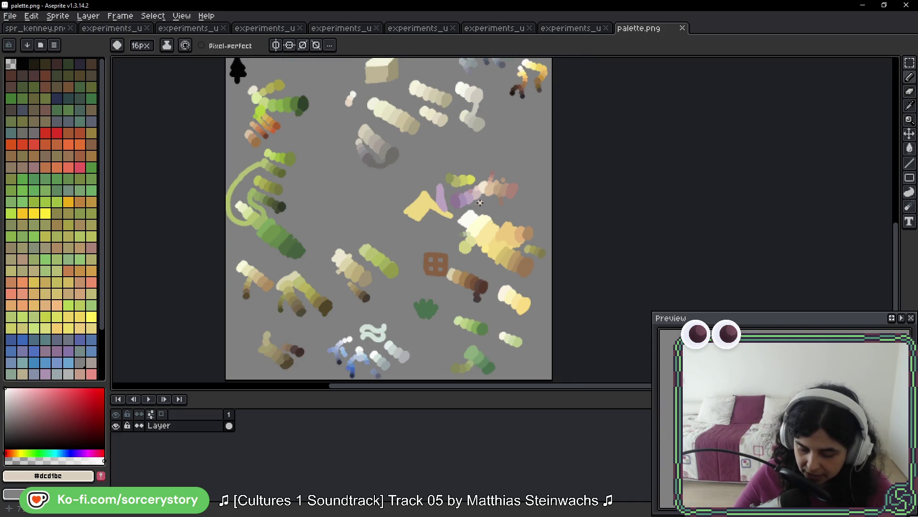
scroll(480, 203, up, 2)
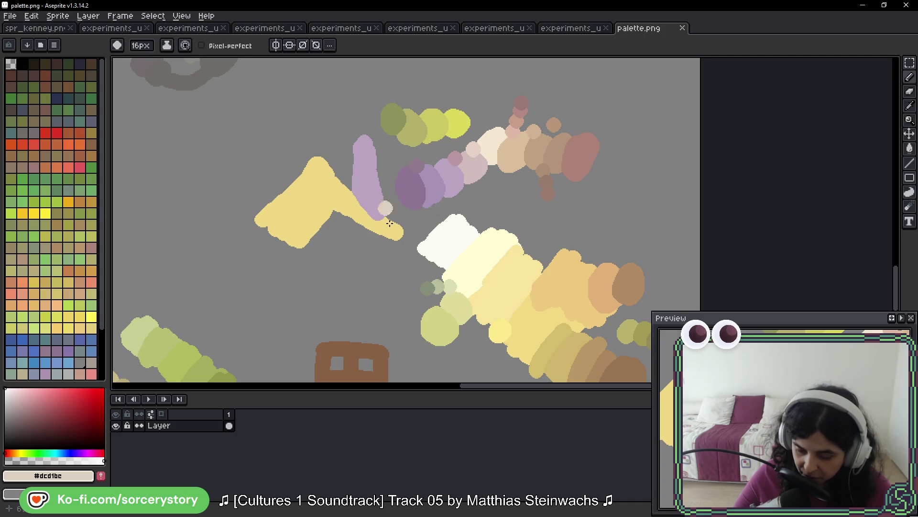
scroll(455, 242, down, 2)
mouse_move(514, 269)
mouse_down()
mouse_move(435, 159)
mouse_move(433, 258)
mouse_up()
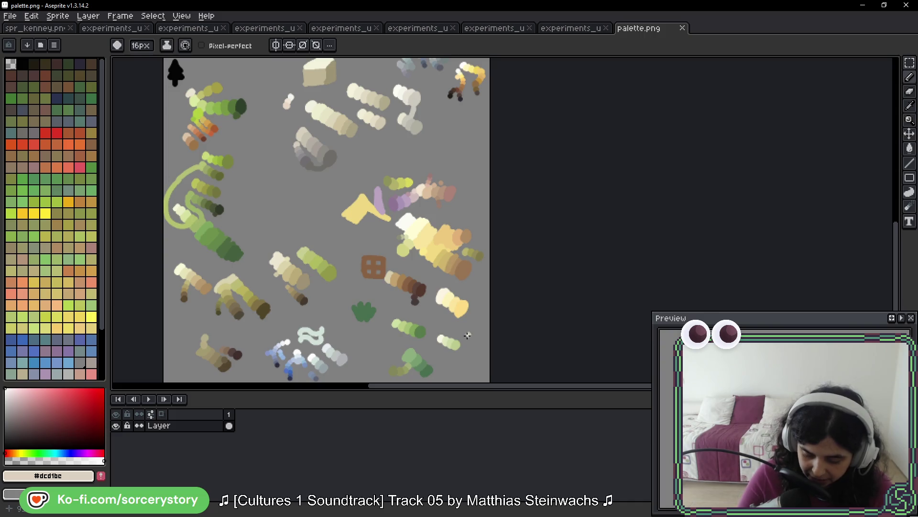
mouse_move(467, 335)
mouse_down()
mouse_move(352, 298)
mouse_move(382, 380)
mouse_up()
scroll(459, 266, down, 3)
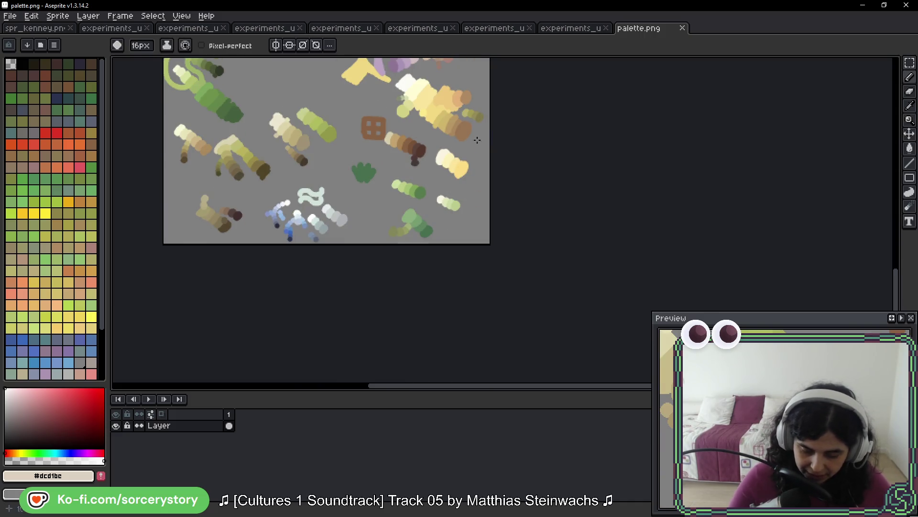
mouse_move(428, 171)
mouse_down()
mouse_move(348, 174)
mouse_move(376, 161)
mouse_up()
drag(317, 134, 393, 235)
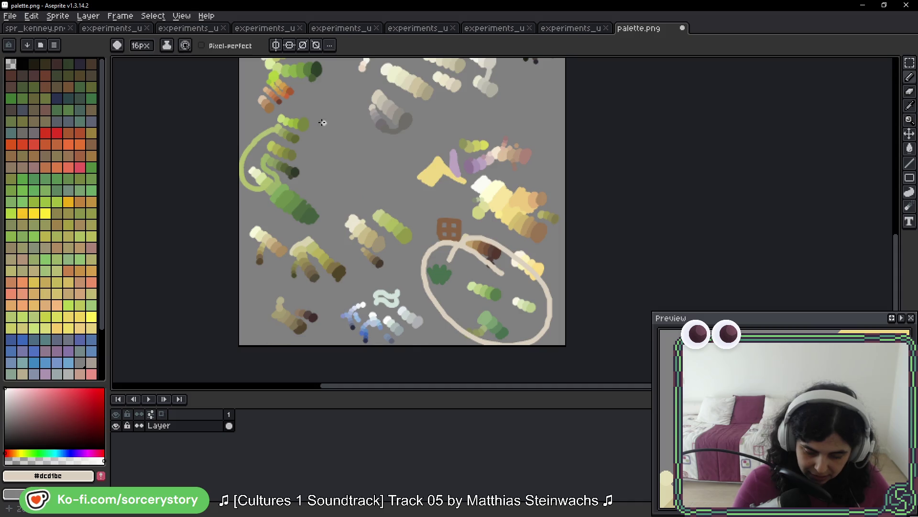
drag(339, 165, 354, 229)
drag(303, 100, 262, 198)
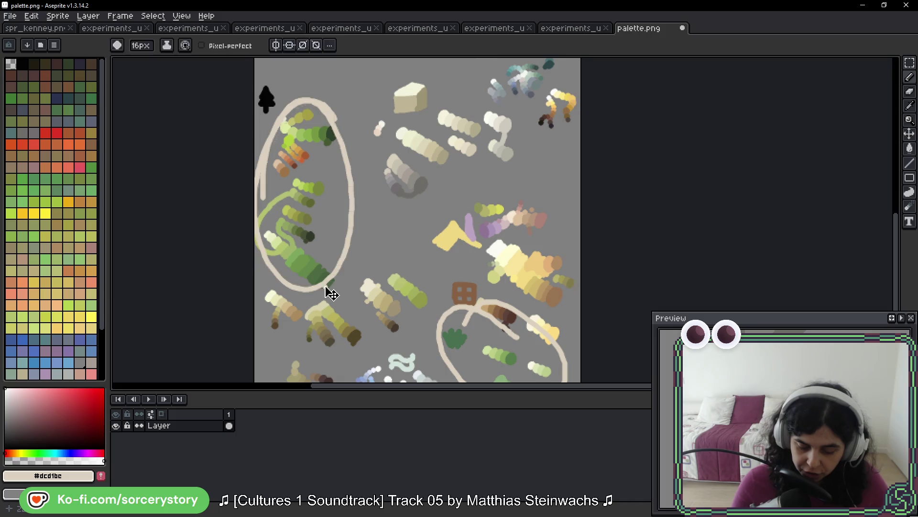
key(ctrl+z)
key(ctrl+z)
key(ctrl+z)
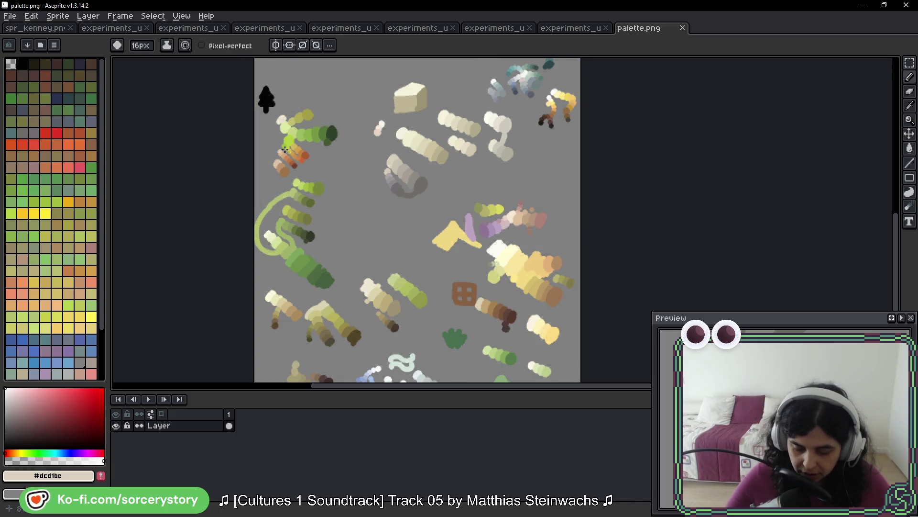
drag(537, 129, 520, 273)
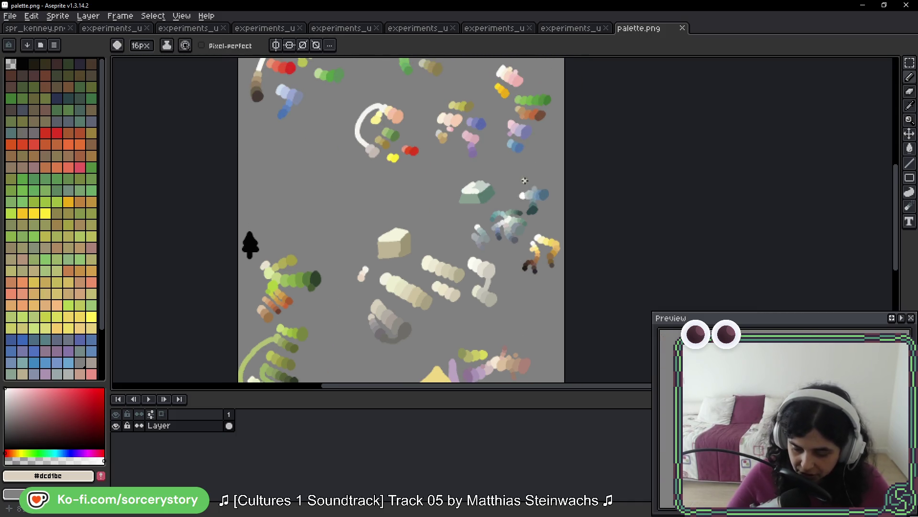
scroll(522, 263, up, 5)
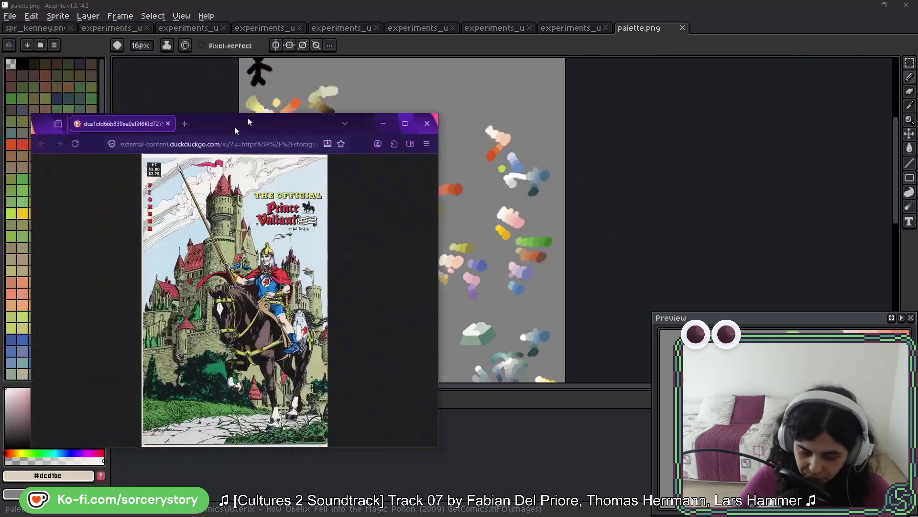
- Enlarge the Firefox cover window, open the Prince Valiant comic image in a new tab, and minimise the browser
mouse_move(248, 116)
mouse_down()
mouse_move(277, 62)
mouse_move(249, 39)
mouse_up()
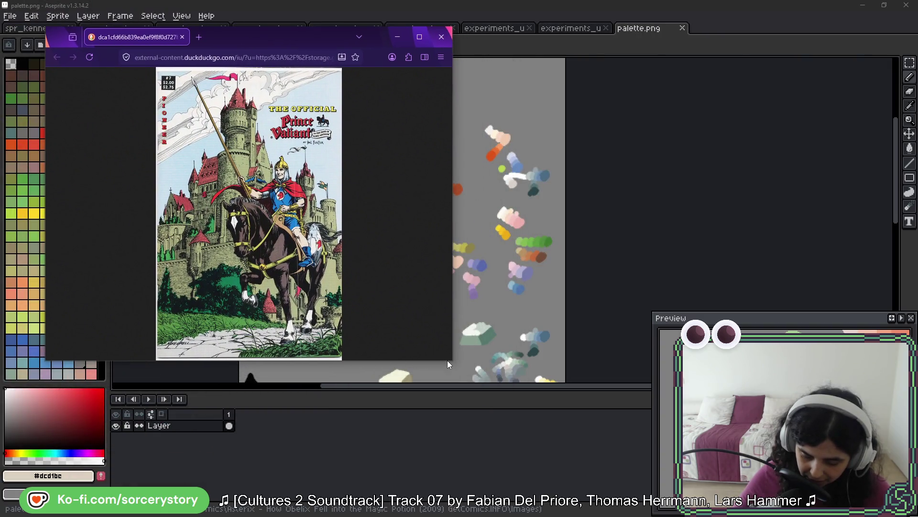
drag(447, 360, 558, 469)
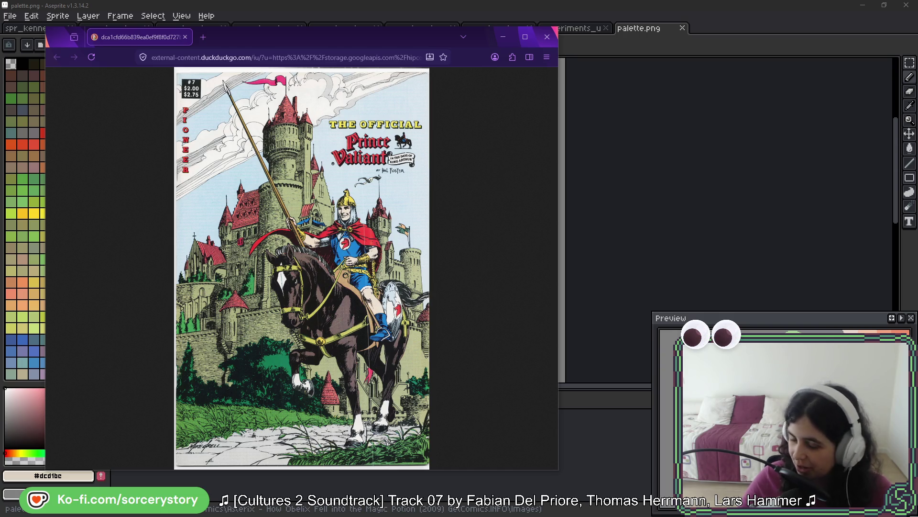
mouse_move(287, 127)
mouse_down()
mouse_move(206, 153)
mouse_move(226, 37)
mouse_up()
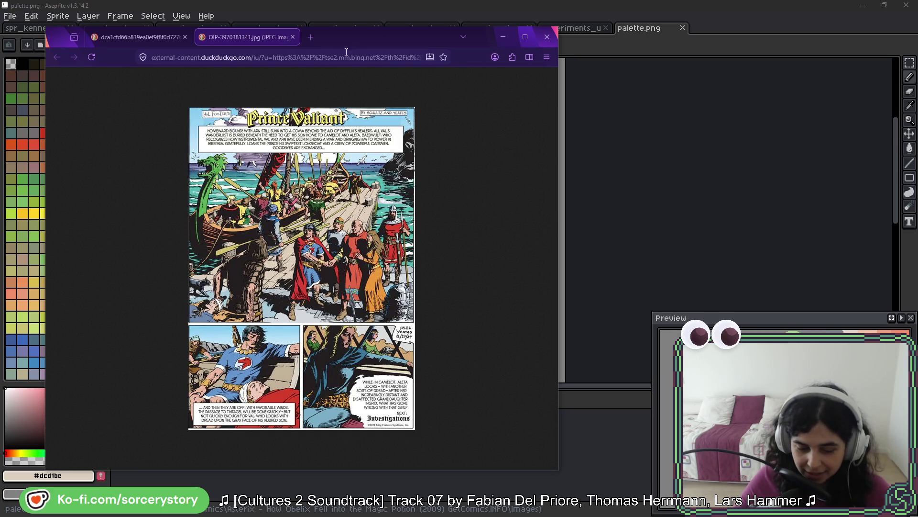
click(502, 37)
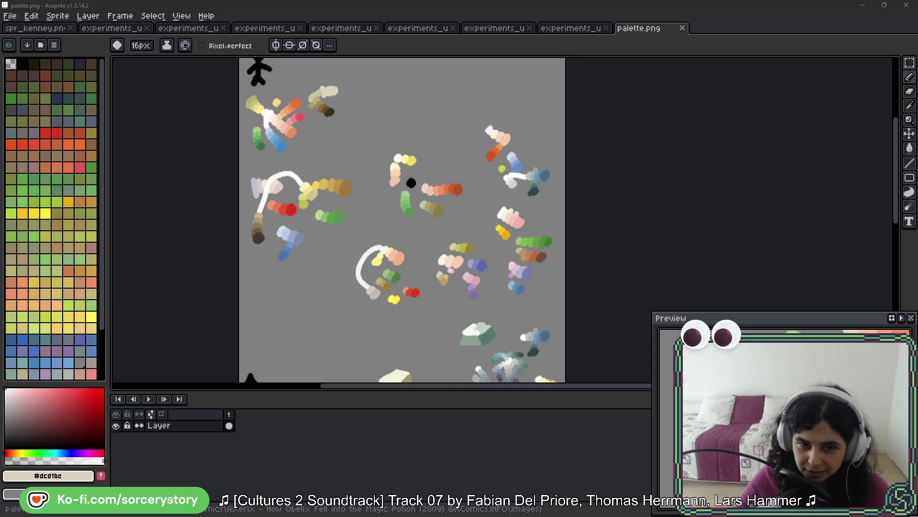
- Move the Prince Valiant Wikipedia window to the top of the screen, then bring the comic page window forward
drag(269, 163, 317, 47)
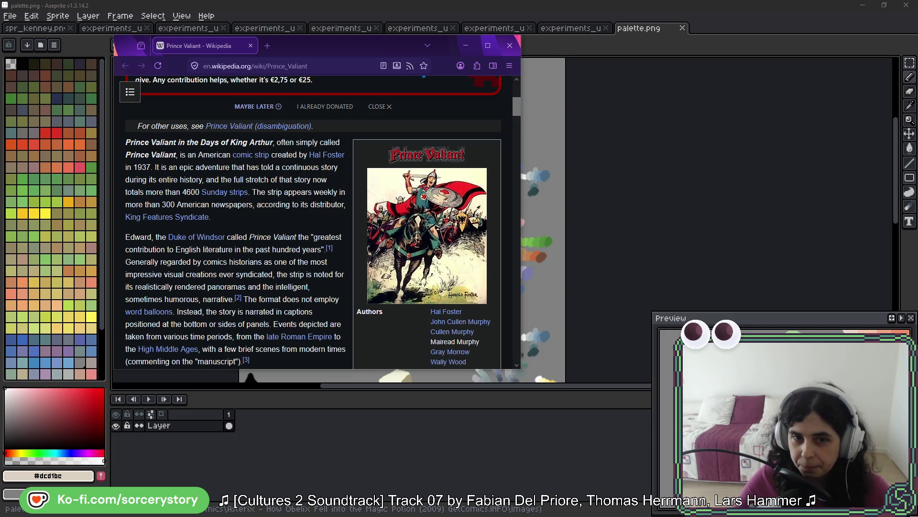
key(alt+Tab)
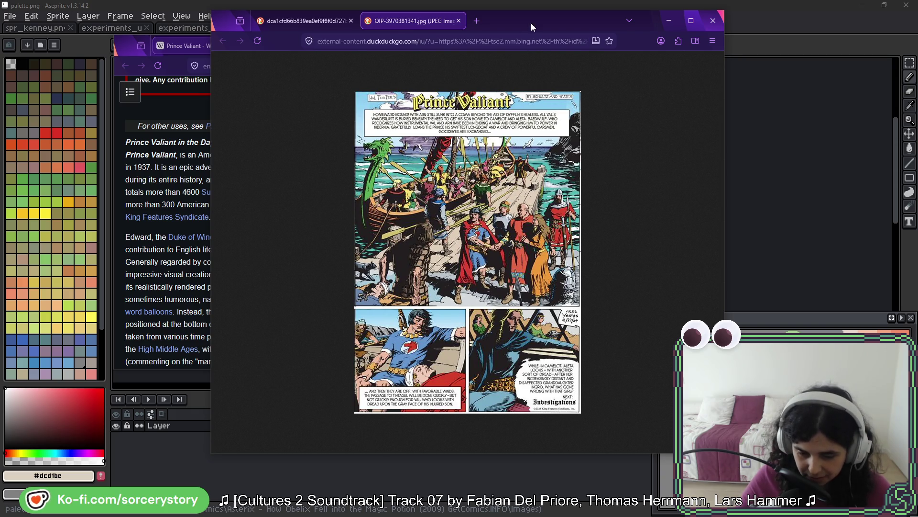
click(669, 21)
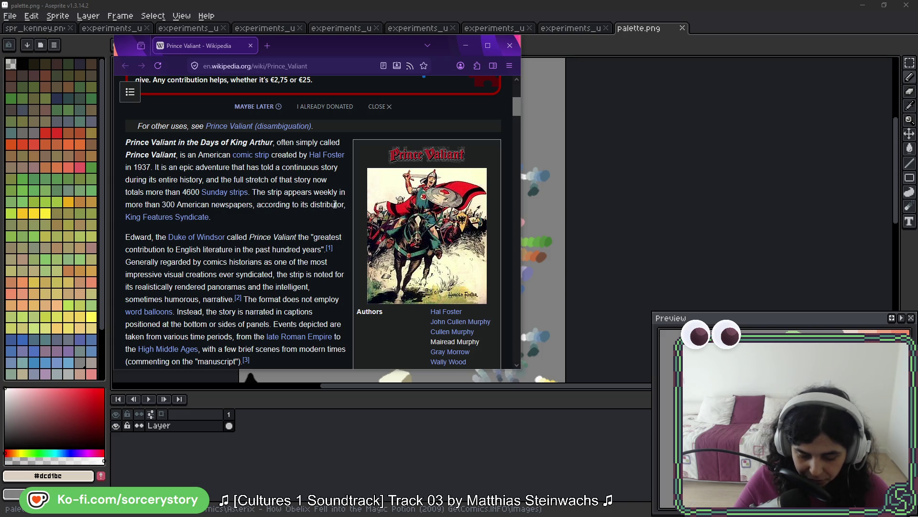
- Scroll to Foster's Tarzan paragraph and open the 'Tarzan in comics' article in a new tab
scroll(323, 201, down, 3)
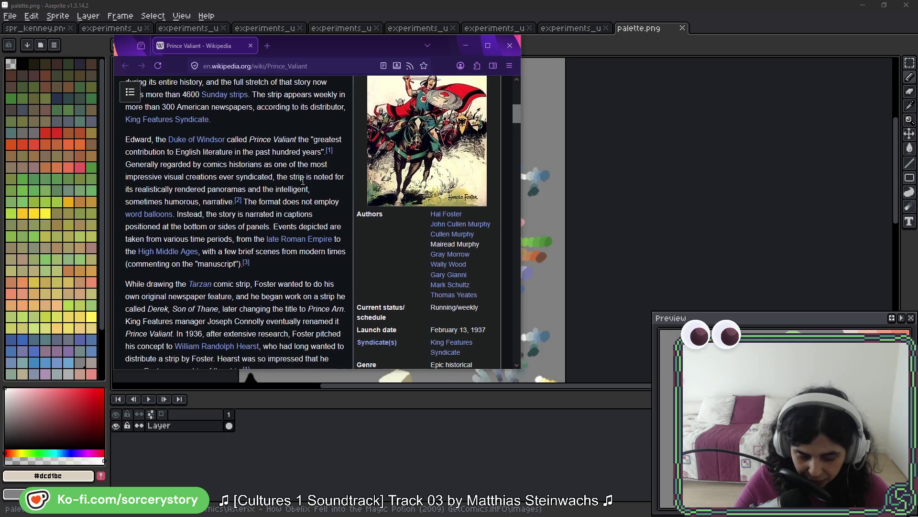
scroll(303, 181, down, 2)
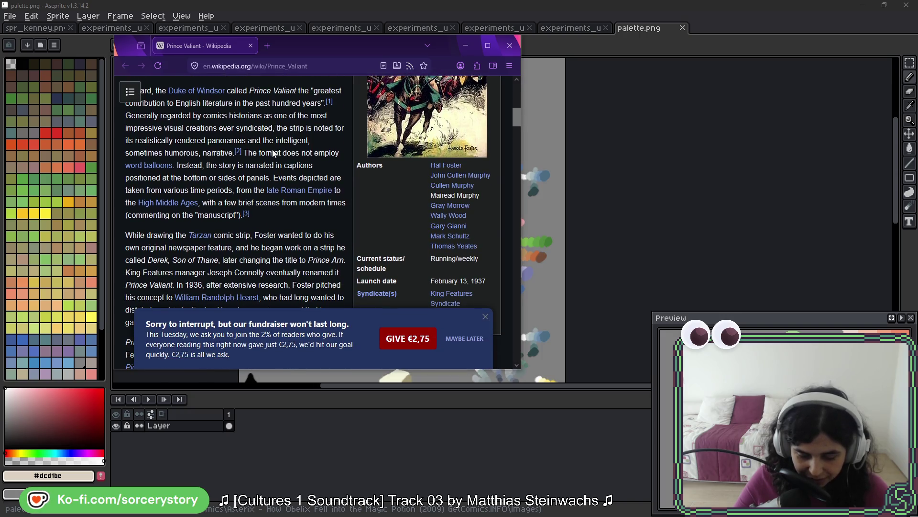
scroll(285, 153, up, 2)
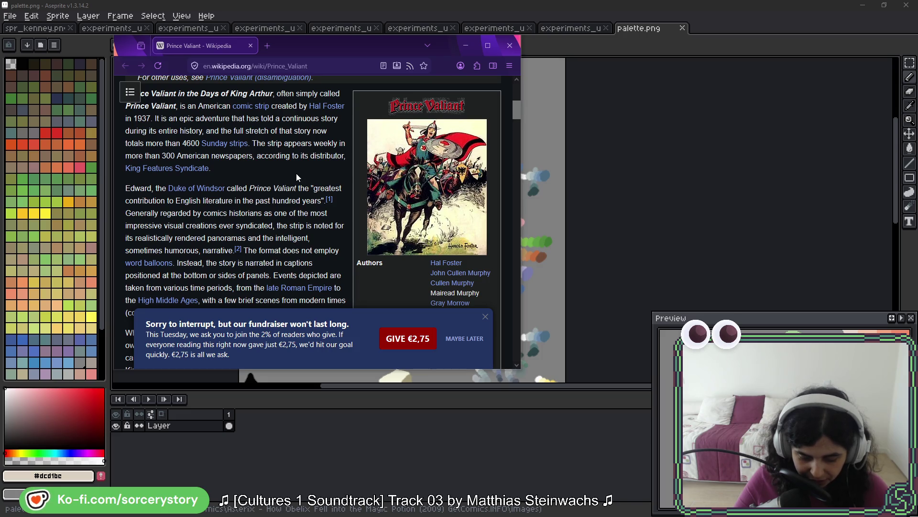
scroll(290, 184, down, 4)
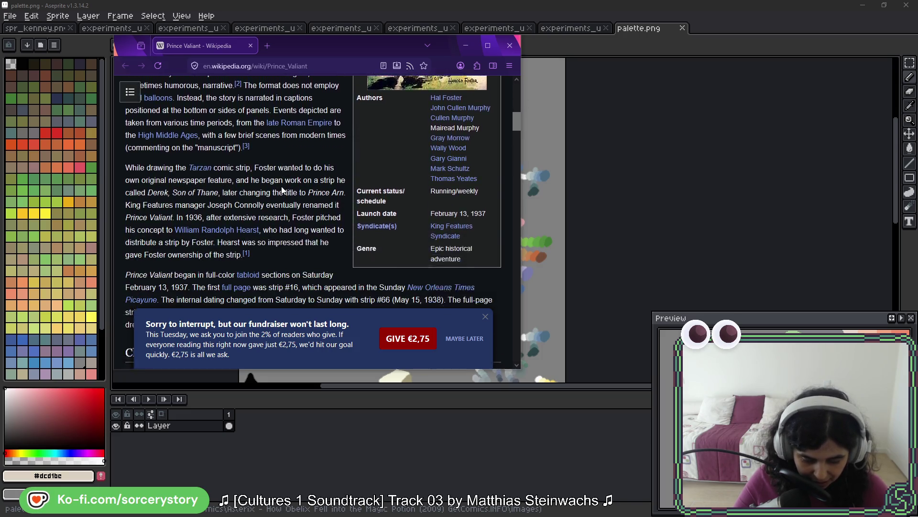
scroll(282, 190, down, 1)
scroll(283, 179, down, 1)
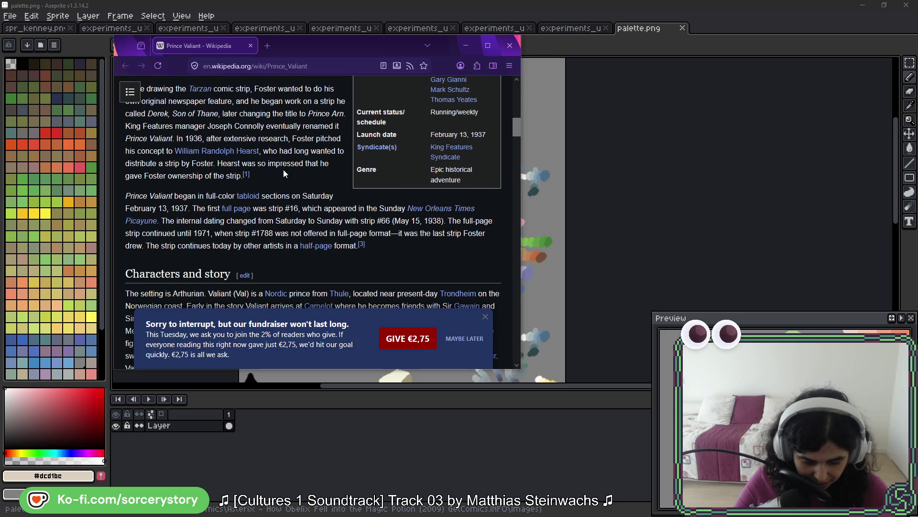
scroll(283, 172, up, 1)
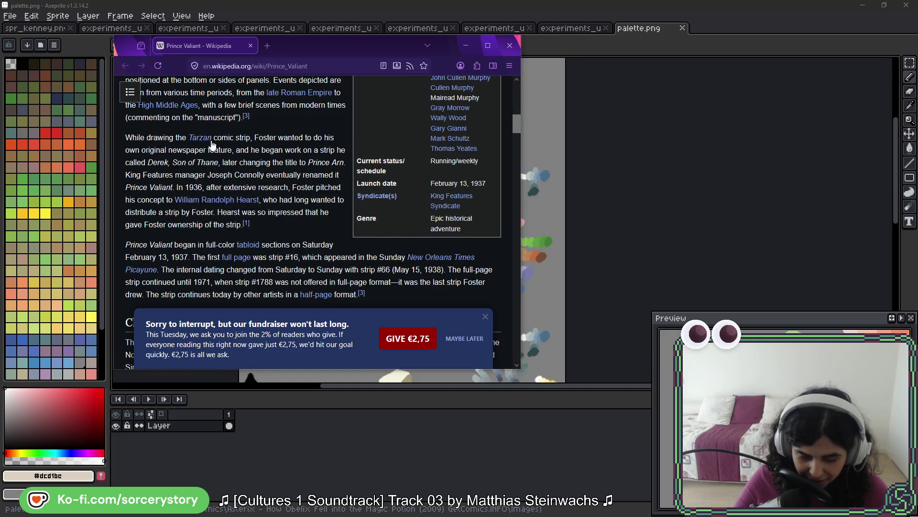
middle_click(211, 142)
click(297, 47)
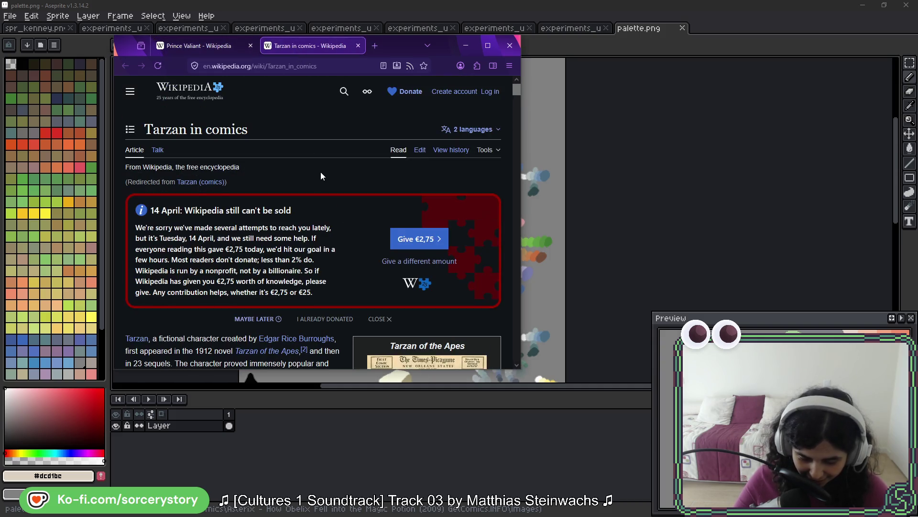
- Scroll the Tarzan in comics article to its Comic strips section, then return to the Prince Valiant tab
scroll(318, 186, down, 5)
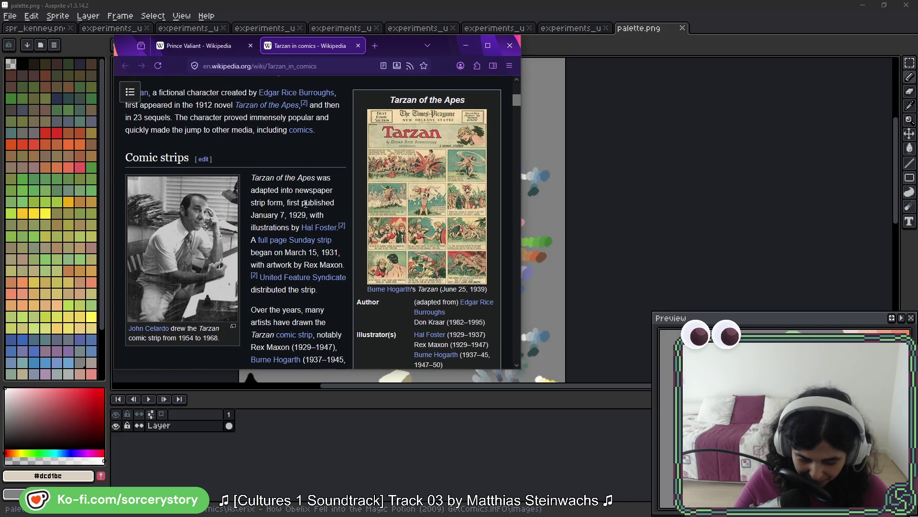
scroll(305, 203, down, 1)
scroll(303, 200, up, 2)
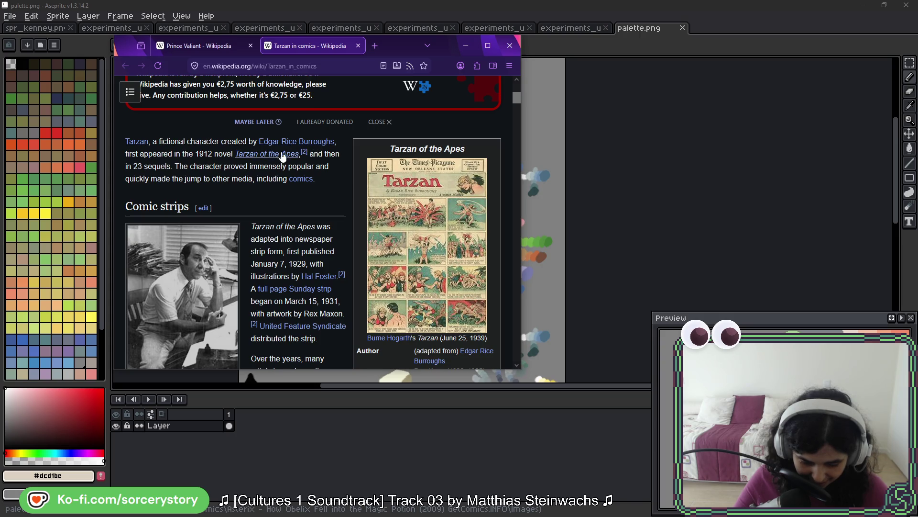
click(210, 48)
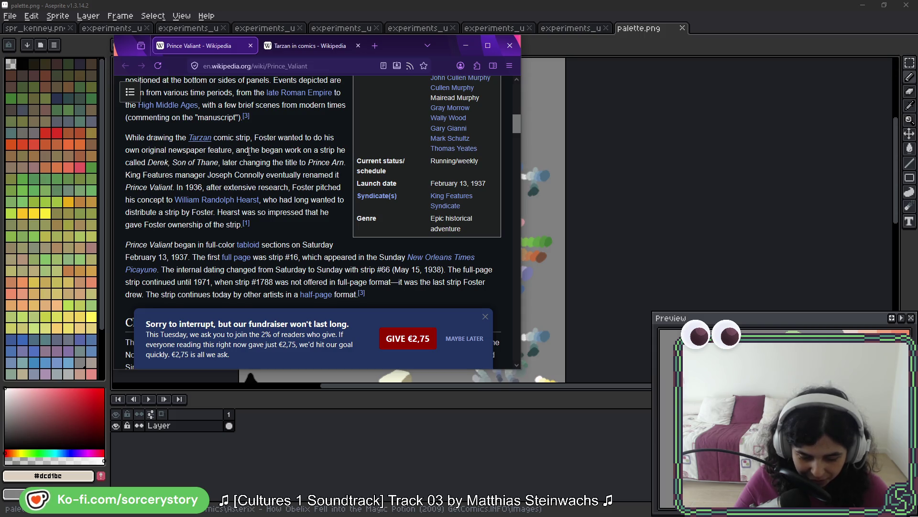
- Scroll the Prince Valiant article down to the Characters and story section and read it
scroll(299, 164, down, 3)
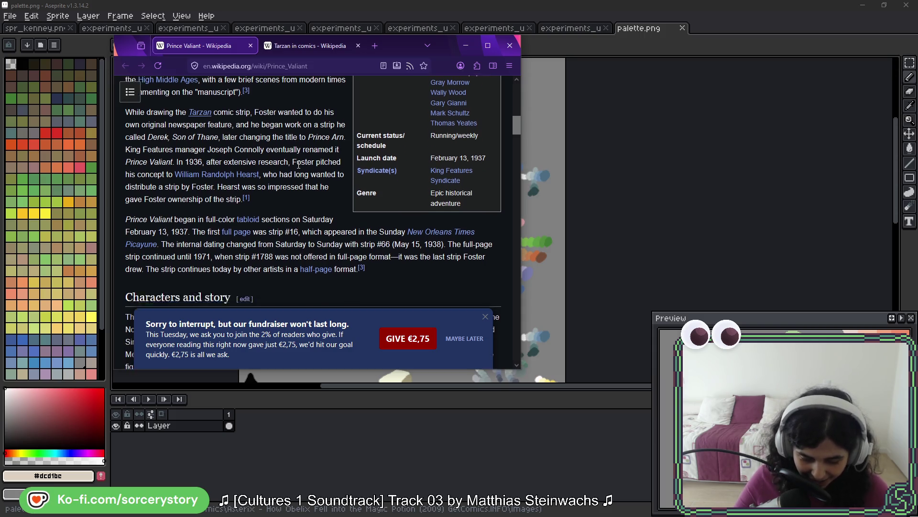
scroll(298, 167, down, 3)
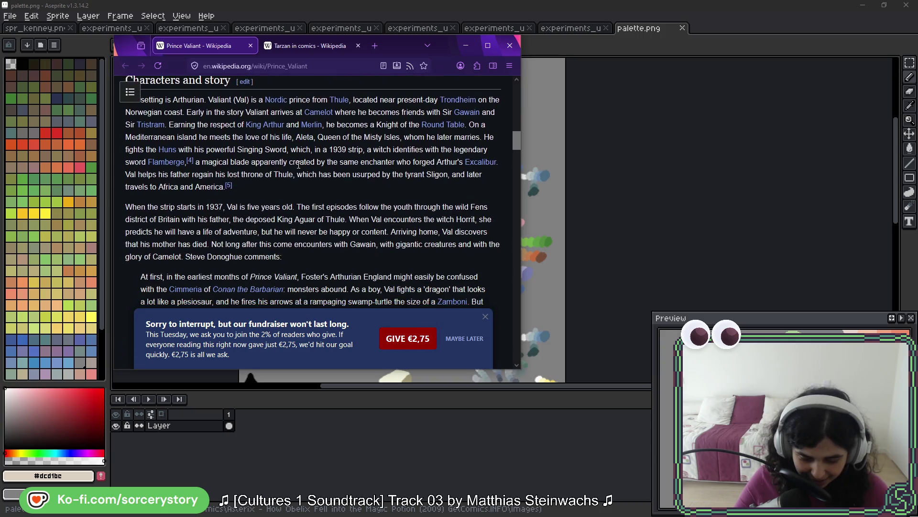
scroll(274, 201, up, 1)
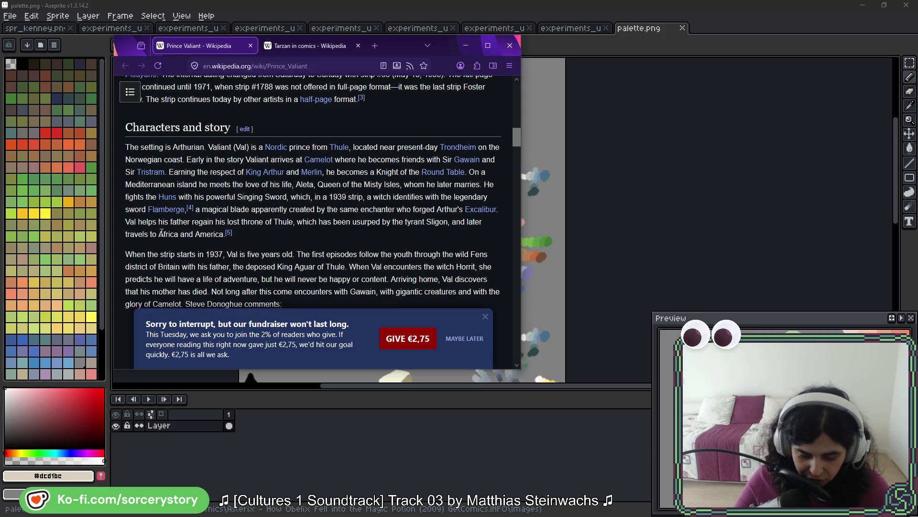
scroll(293, 210, down, 3)
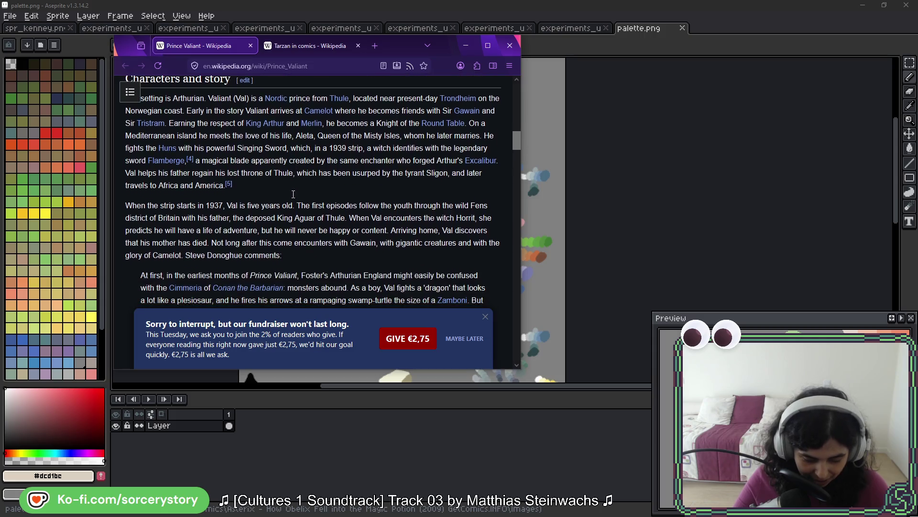
- Highlight the strip's launch date in the infobox, clear it, and scroll further down the article
scroll(306, 201, down, 5)
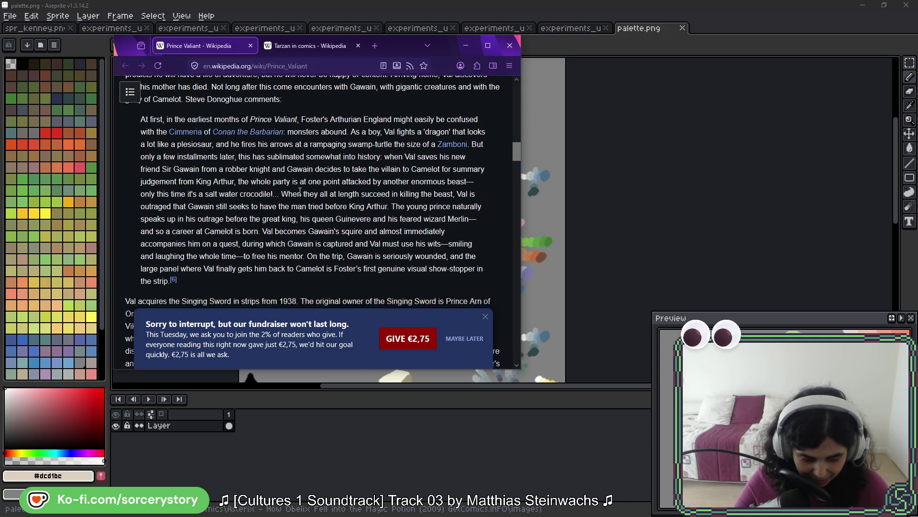
scroll(323, 210, up, 10)
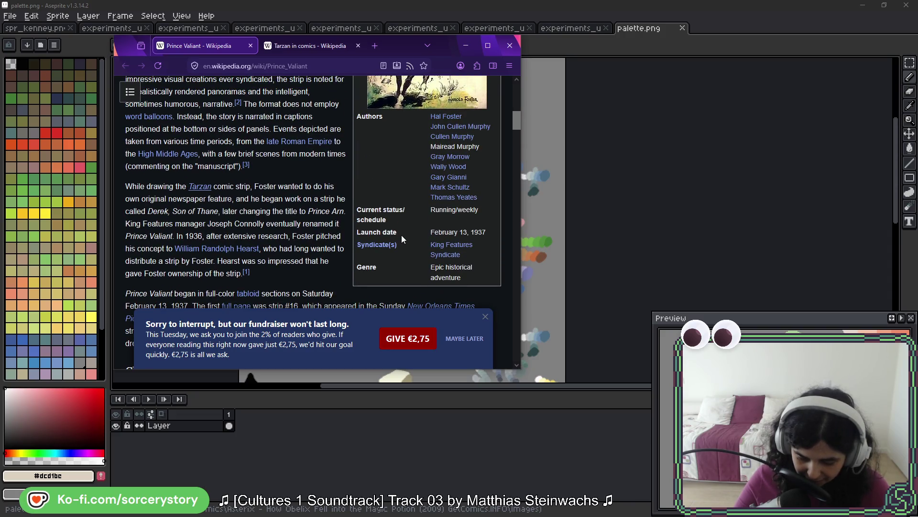
drag(430, 232, 479, 232)
click(478, 232)
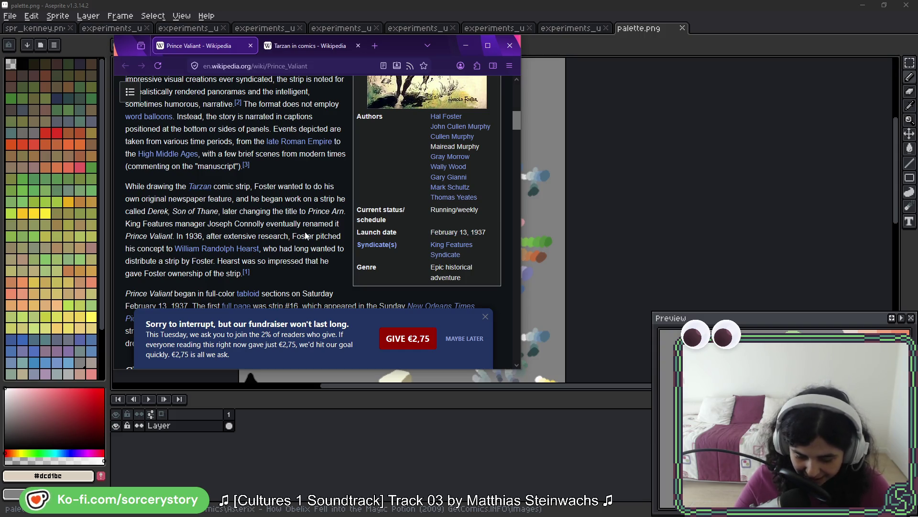
scroll(273, 200, down, 1)
scroll(274, 200, down, 10)
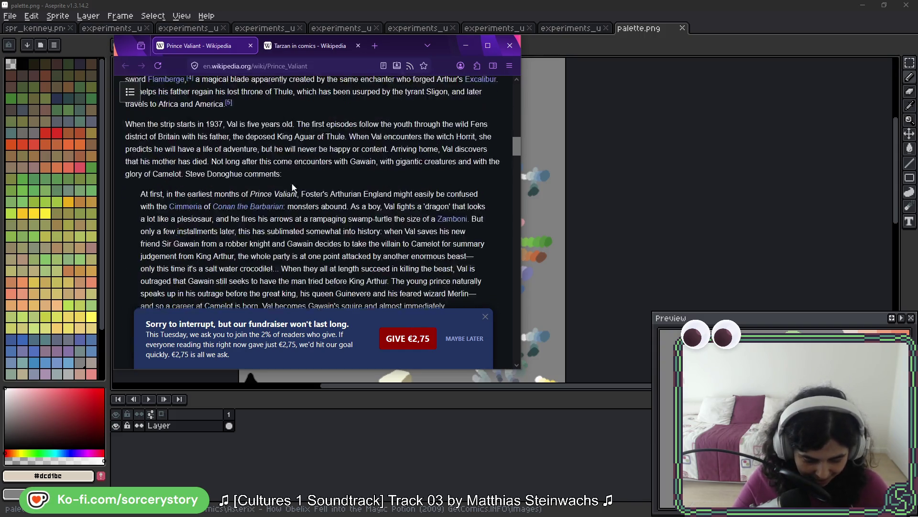
scroll(363, 174, down, 7)
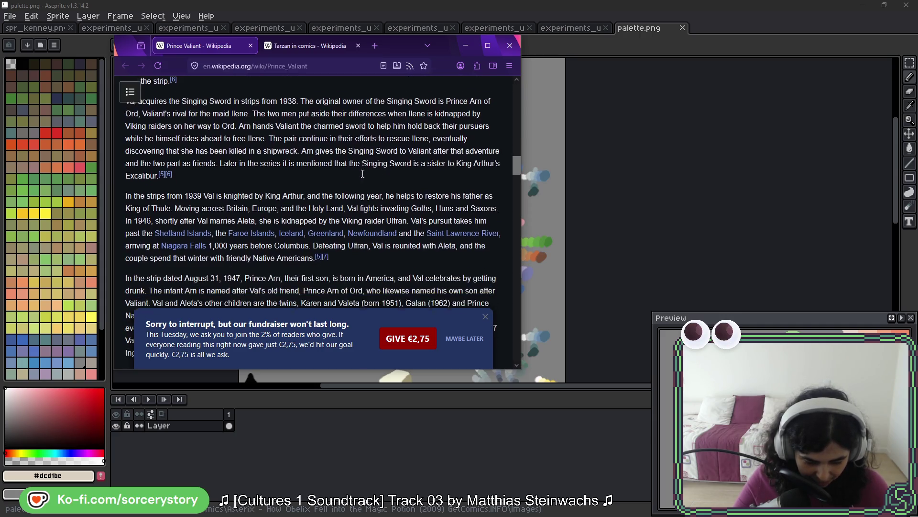
scroll(364, 176, up, 1)
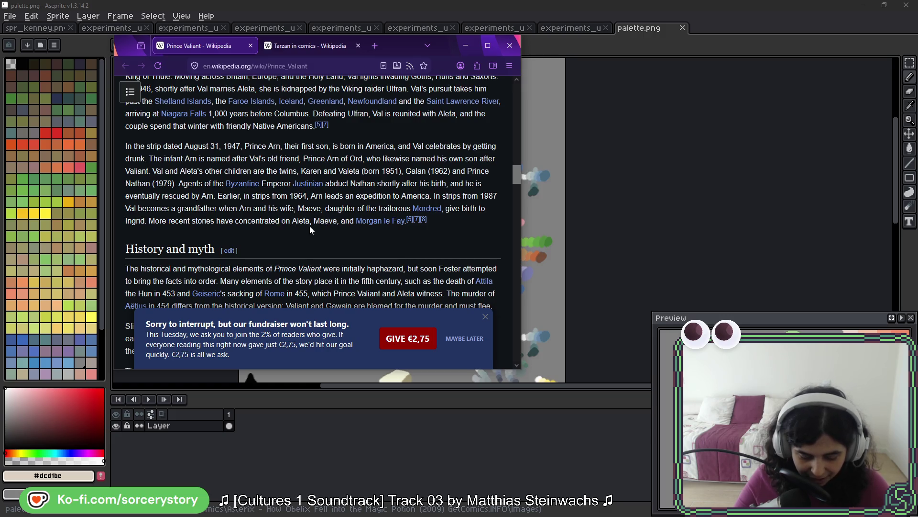
- Read through the Film and TV adaptations and Other media sections, then switch back to Aseprite
scroll(309, 225, down, 5)
scroll(305, 185, down, 2)
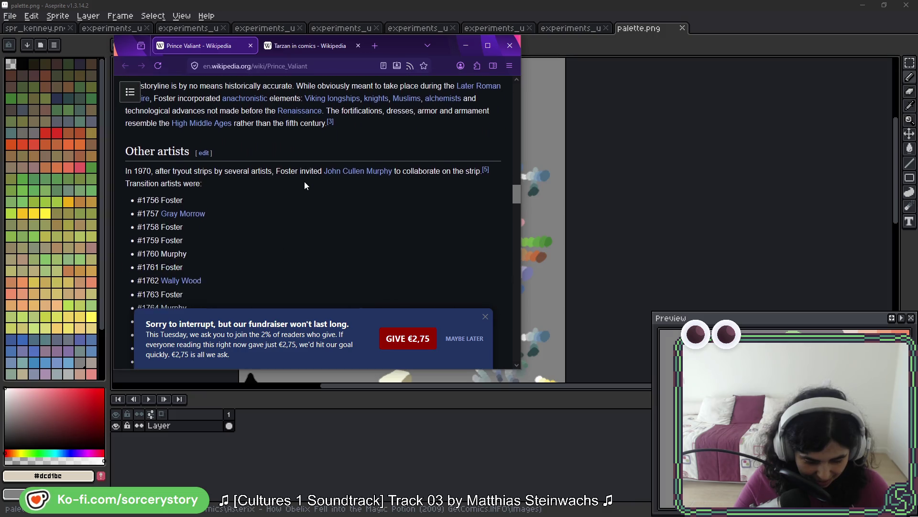
scroll(306, 185, down, 6)
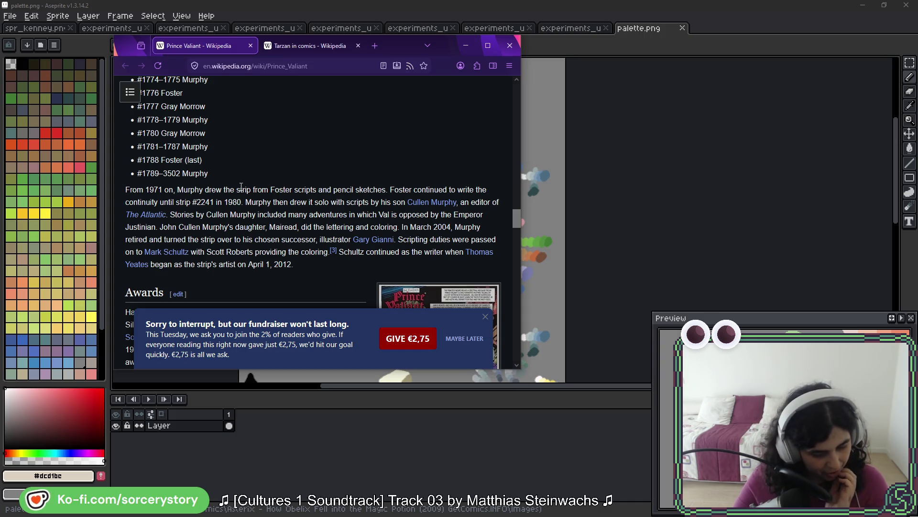
scroll(240, 180, down, 2)
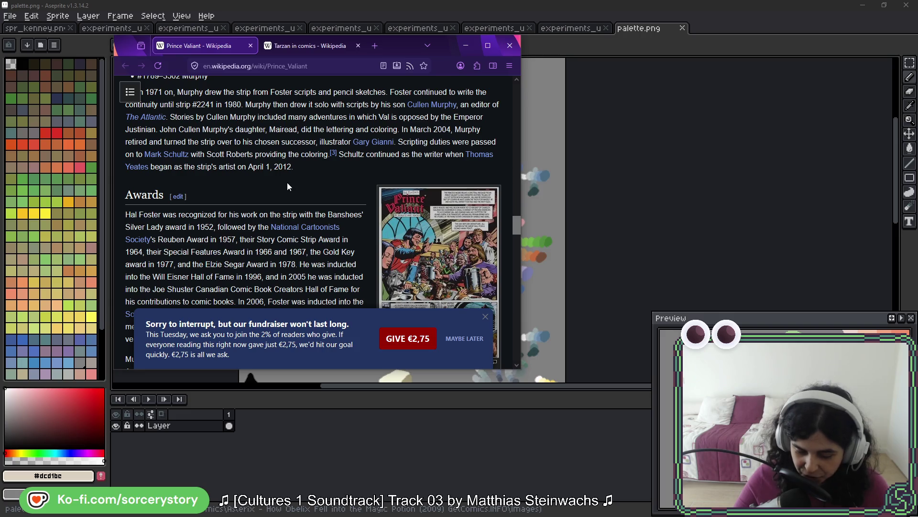
scroll(275, 172, down, 3)
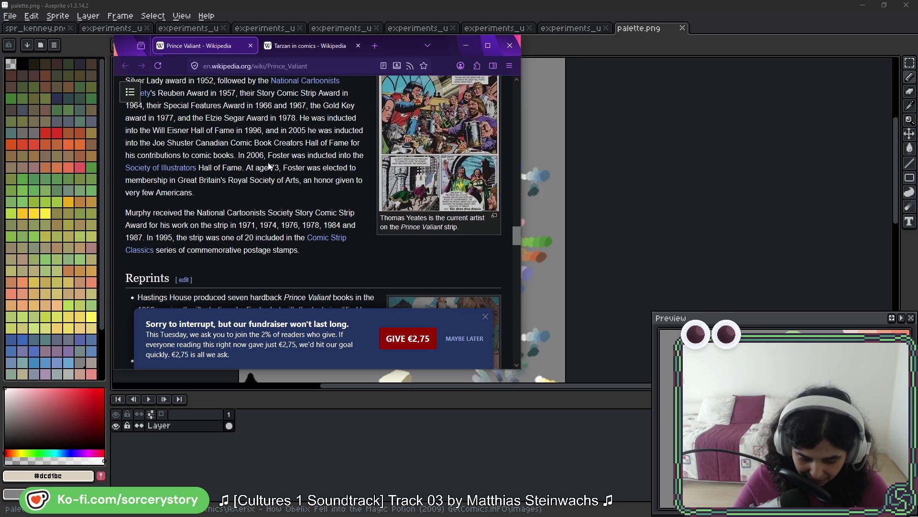
scroll(266, 151, down, 3)
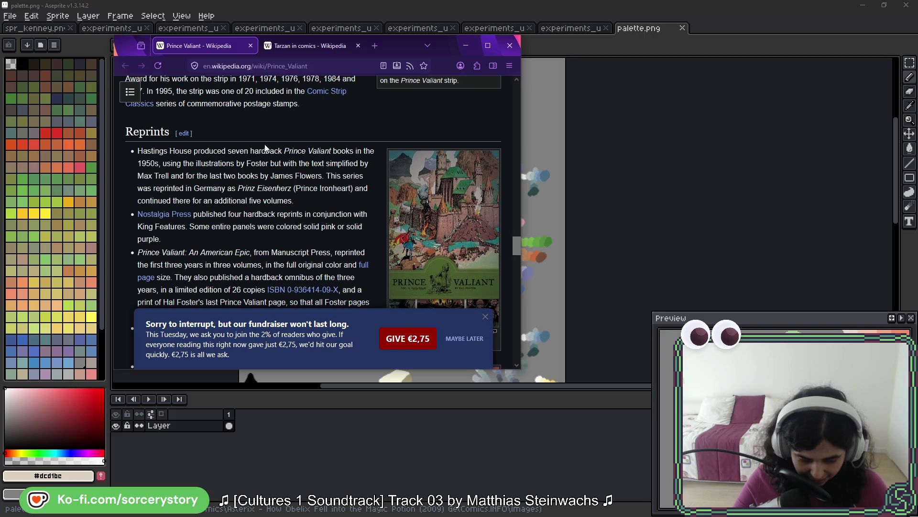
scroll(265, 148, down, 2)
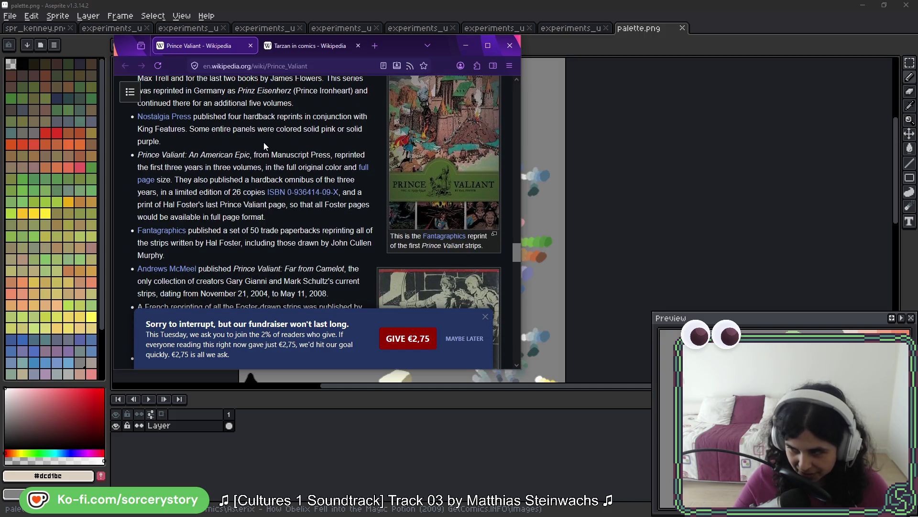
scroll(264, 145, down, 4)
scroll(265, 146, down, 7)
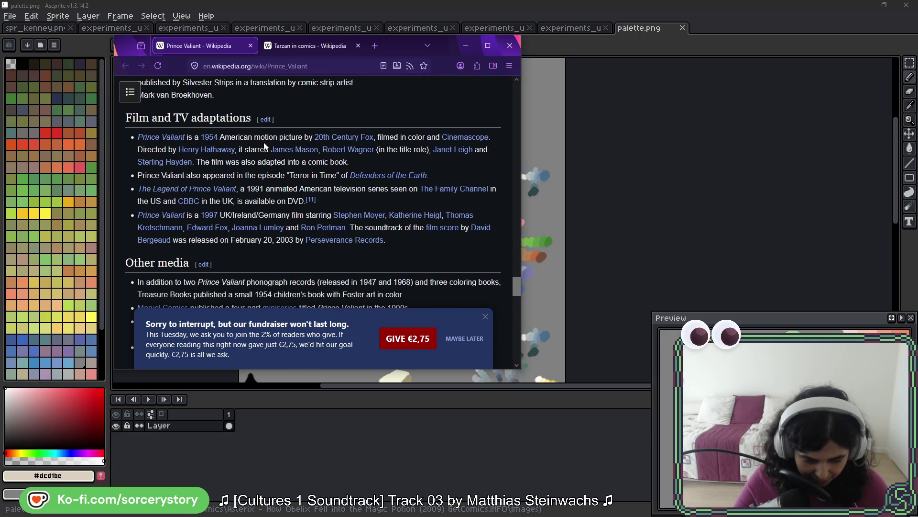
scroll(265, 146, down, 4)
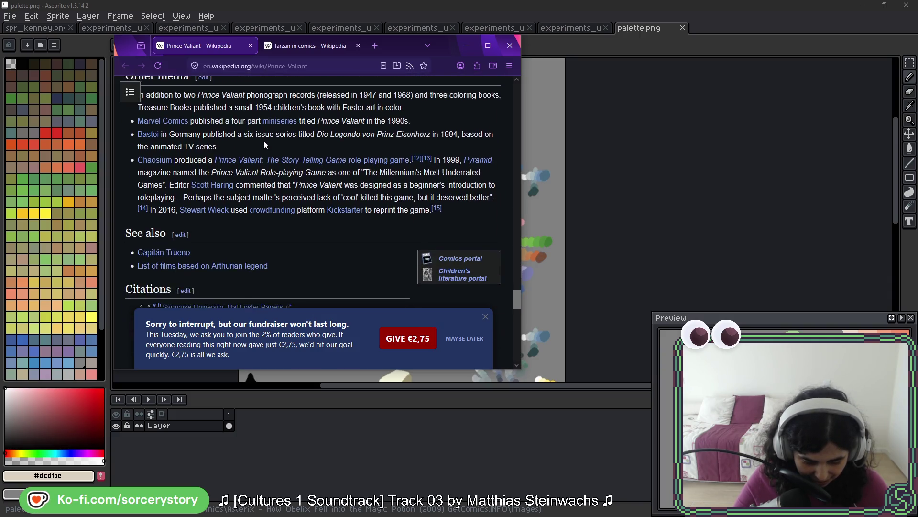
scroll(264, 140, down, 1)
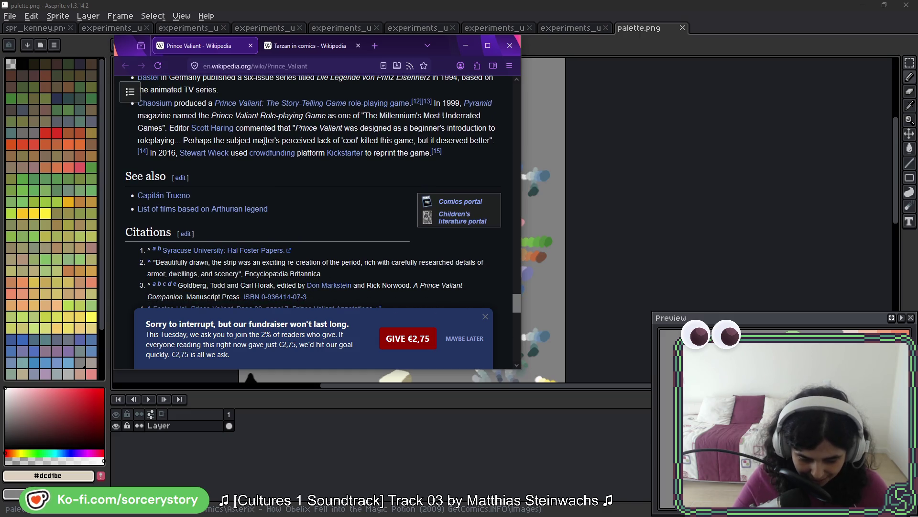
scroll(266, 138, down, 1)
scroll(278, 150, up, 5)
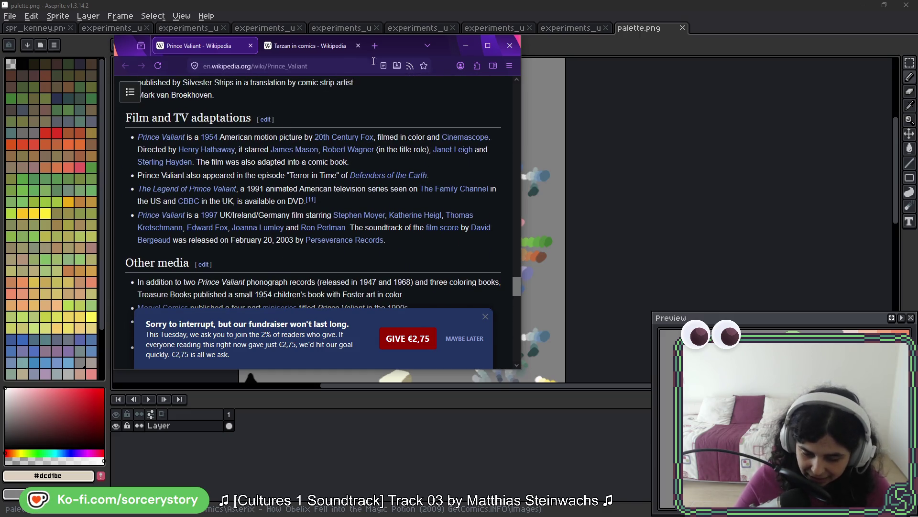
key(alt+Tab)
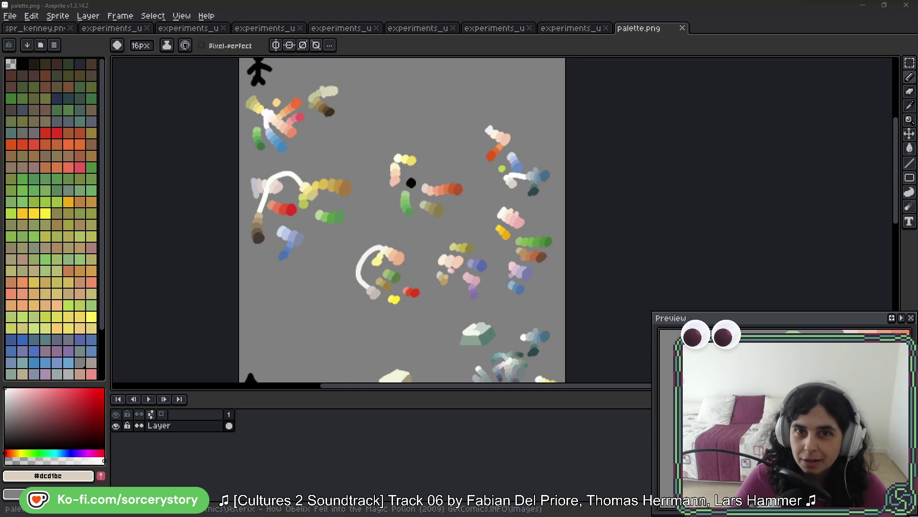
- Bring the Comics Kingdom Prince Valiant web page back in front of the palette sketch
key(alt+Tab)
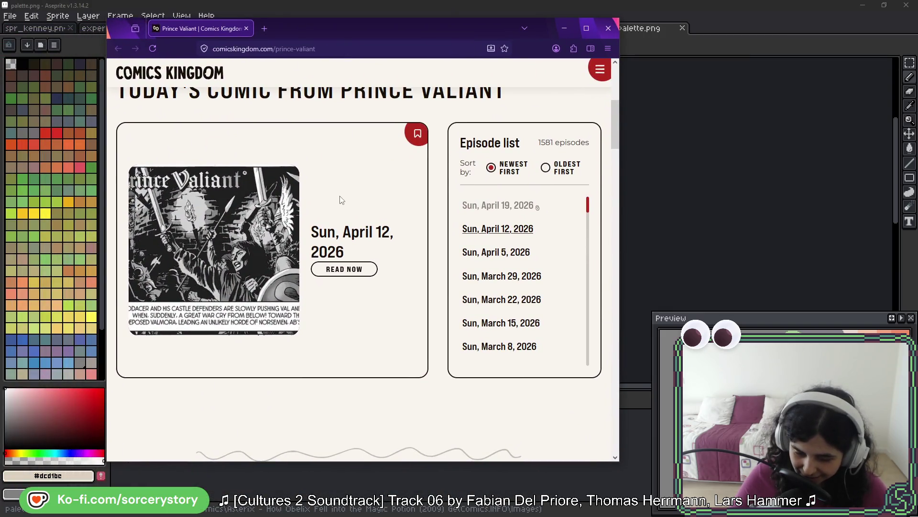
- Scroll the Prince Valiant page past Today's comic, briefly selecting and clearing the heading text
scroll(335, 239, up, 5)
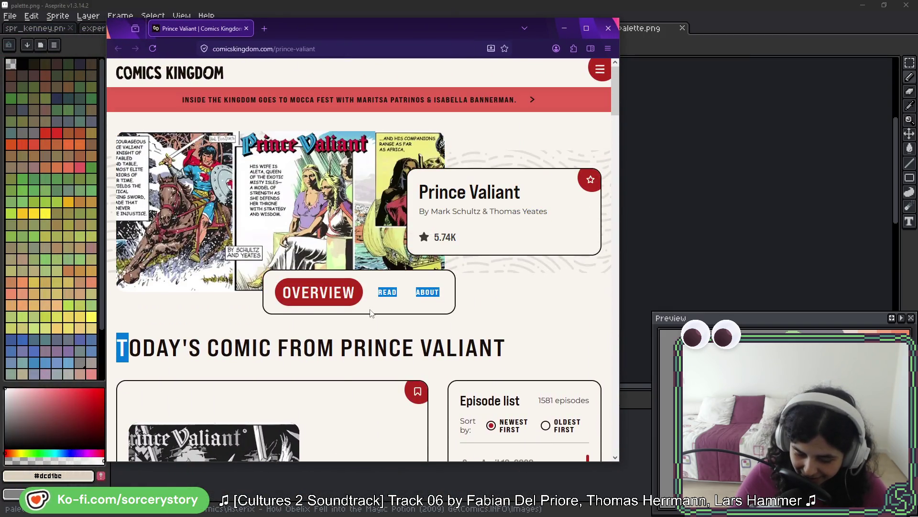
scroll(368, 341, down, 2)
drag(116, 249, 482, 261)
click(481, 259)
scroll(482, 257, down, 3)
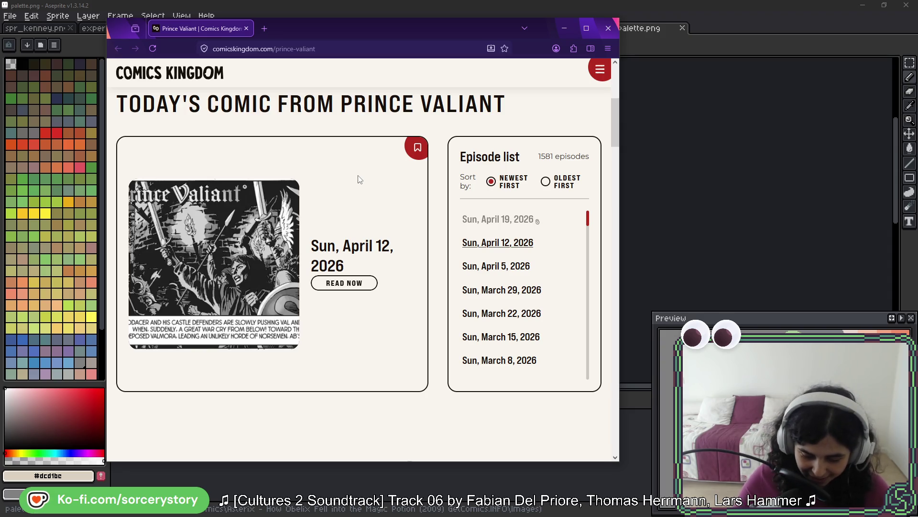
drag(588, 223, 584, 381)
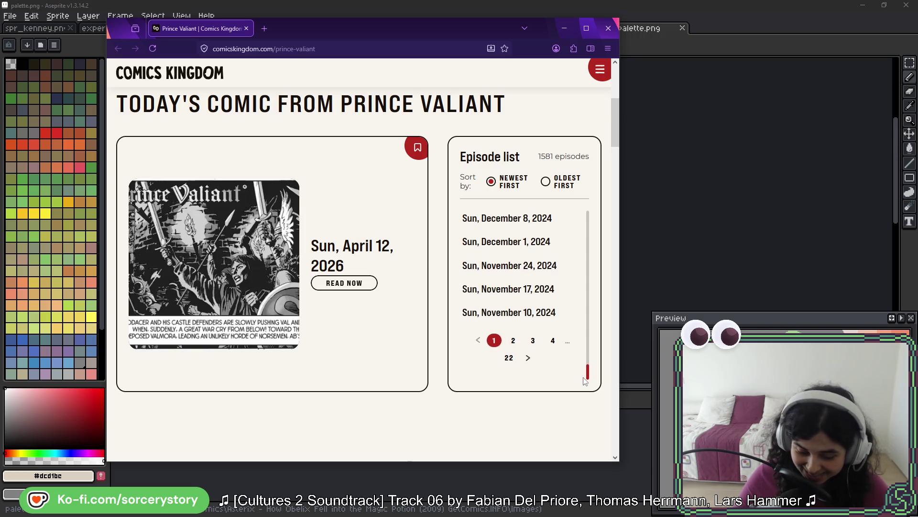
- Scroll through the episode list, About and Meet the Creators, then jump to the oldest episodes page
scroll(332, 214, down, 4)
scroll(352, 238, down, 3)
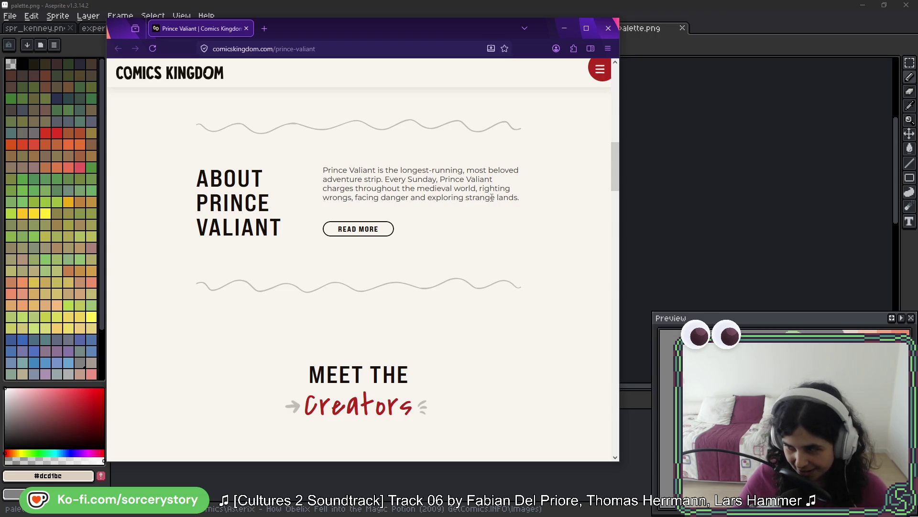
scroll(481, 237, down, 2)
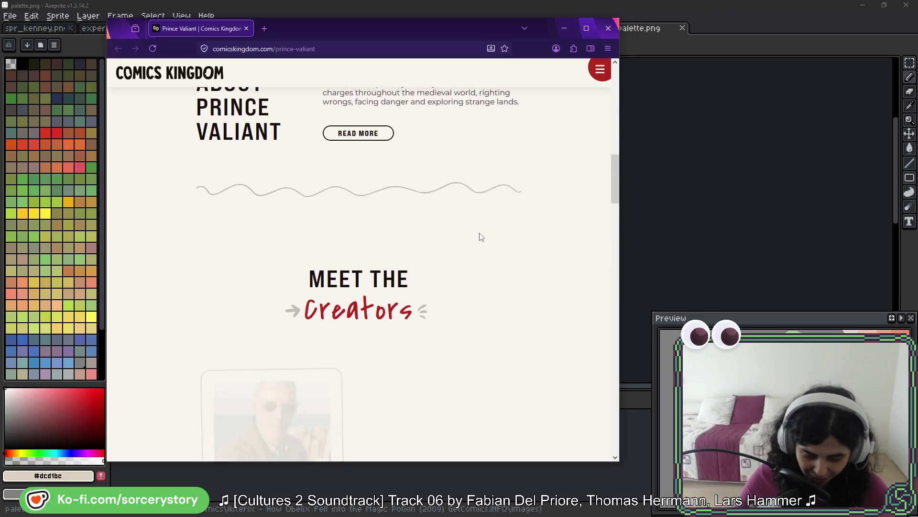
scroll(480, 236, down, 1)
scroll(541, 223, down, 3)
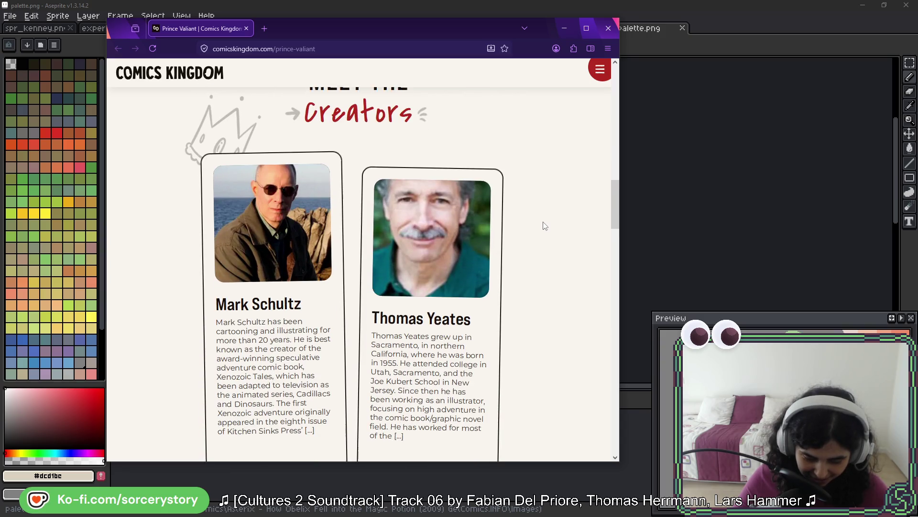
scroll(545, 226, down, 2)
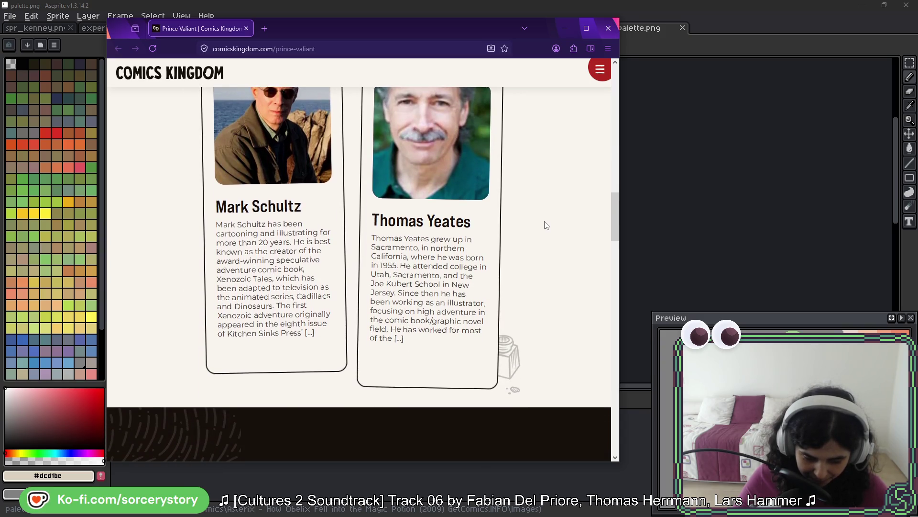
scroll(547, 225, up, 2)
scroll(547, 225, up, 10)
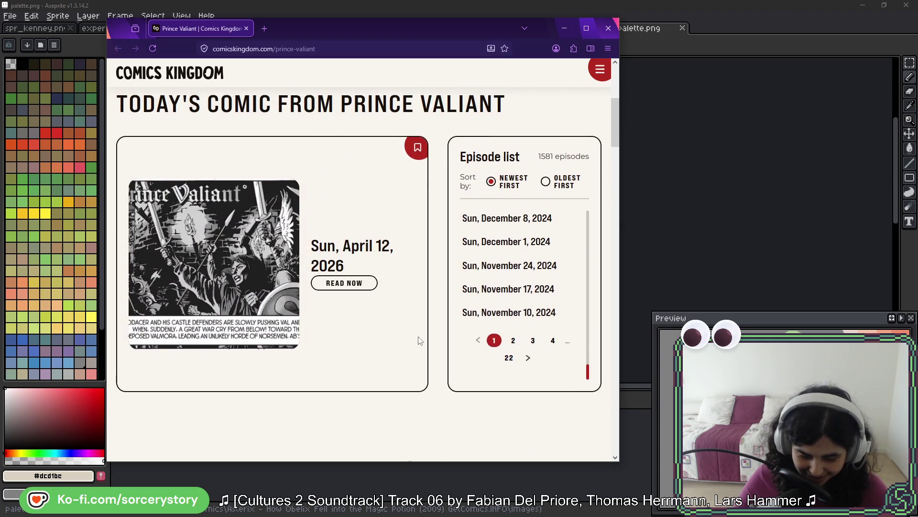
scroll(431, 249, up, 1)
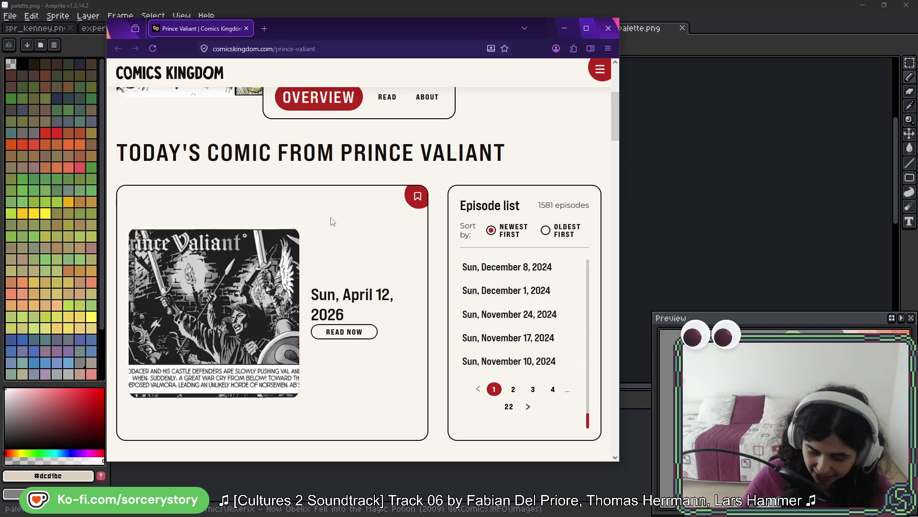
click(509, 406)
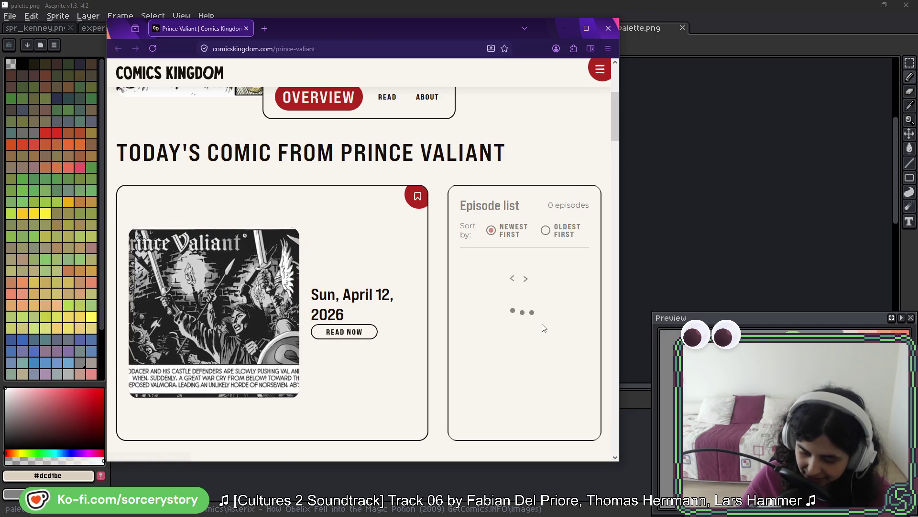
- Open the Sun, January 7, 1996 episode in a new tab, read the strip, then return to the overview
drag(587, 281, 589, 360)
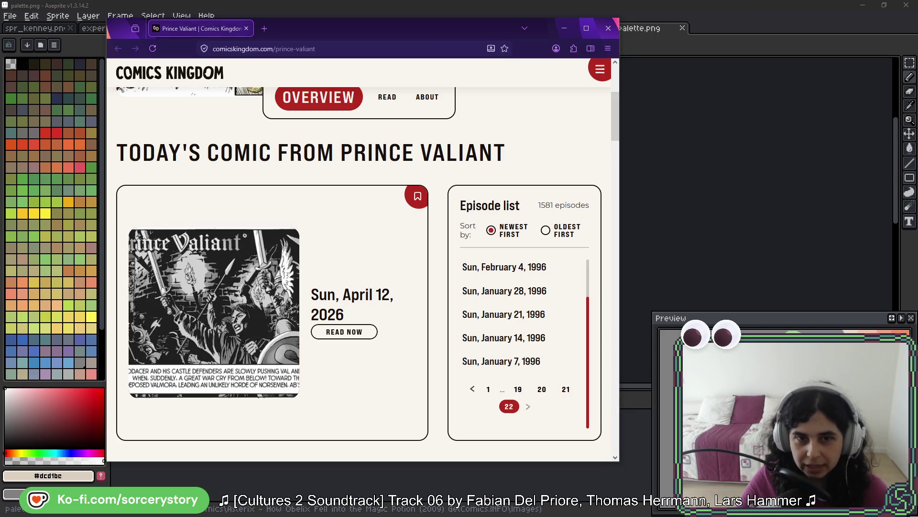
middle_click(523, 361)
click(314, 32)
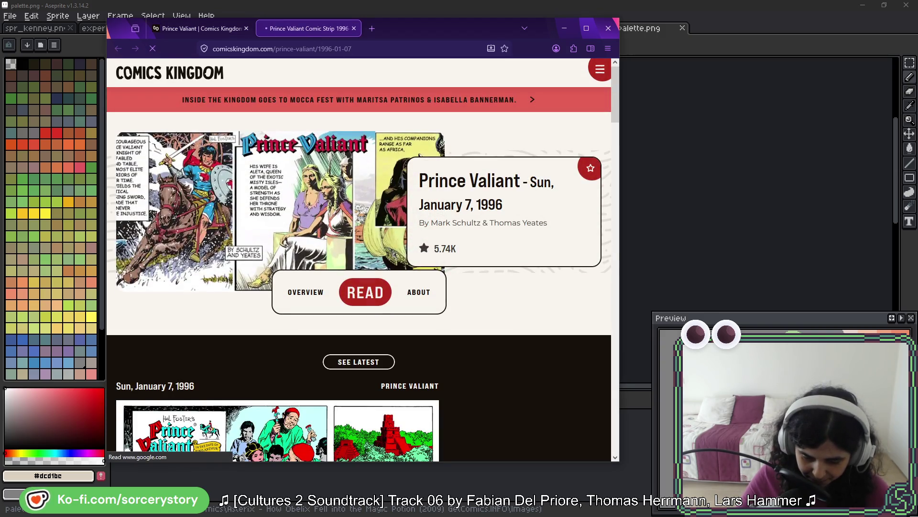
scroll(495, 290, down, 6)
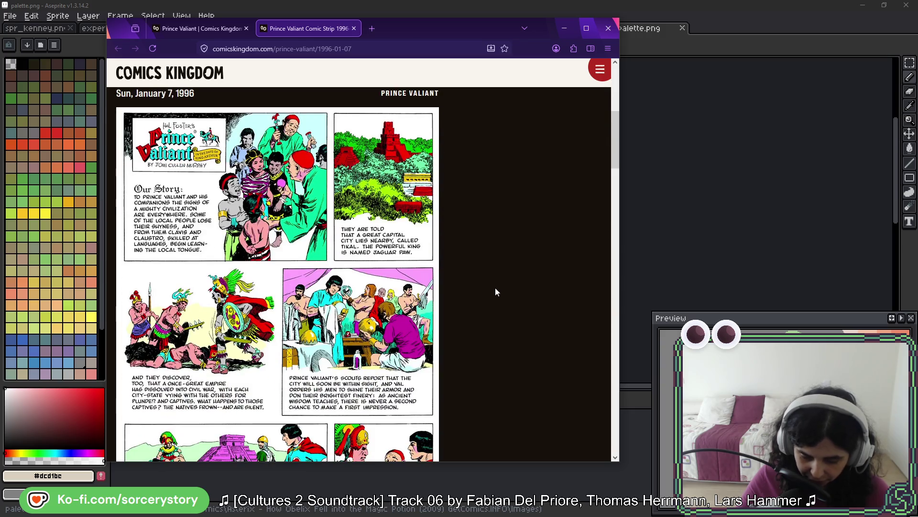
scroll(495, 284, down, 5)
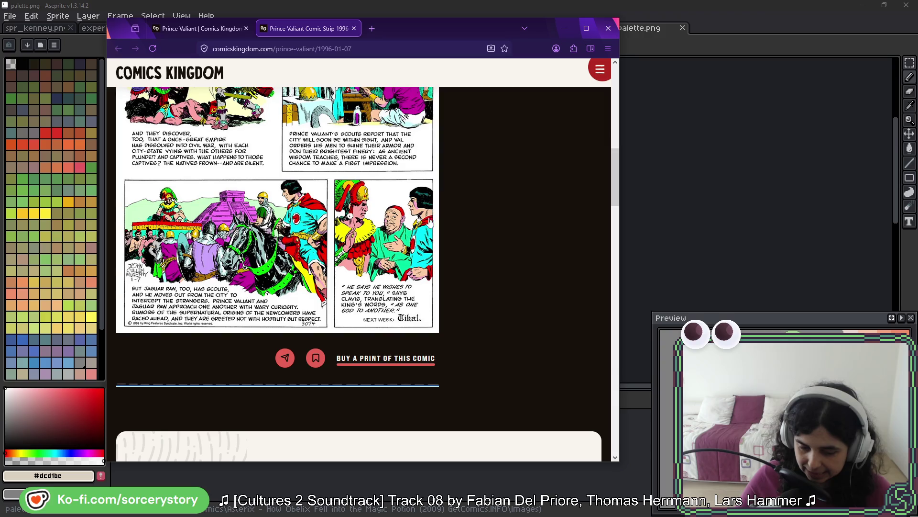
click(201, 29)
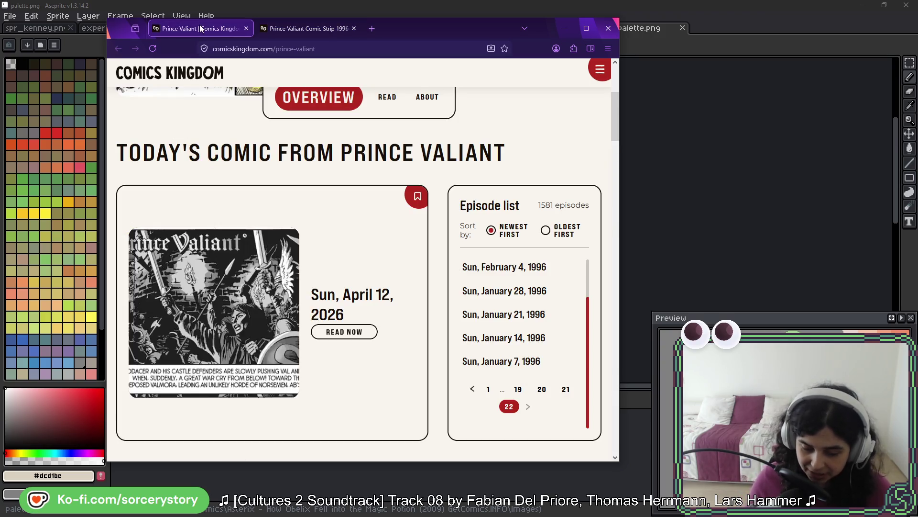
click(364, 335)
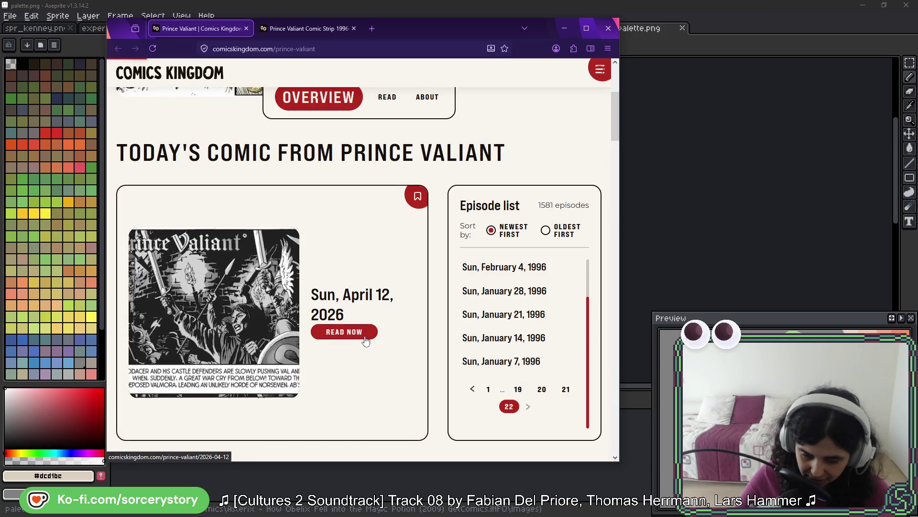
scroll(502, 316, down, 4)
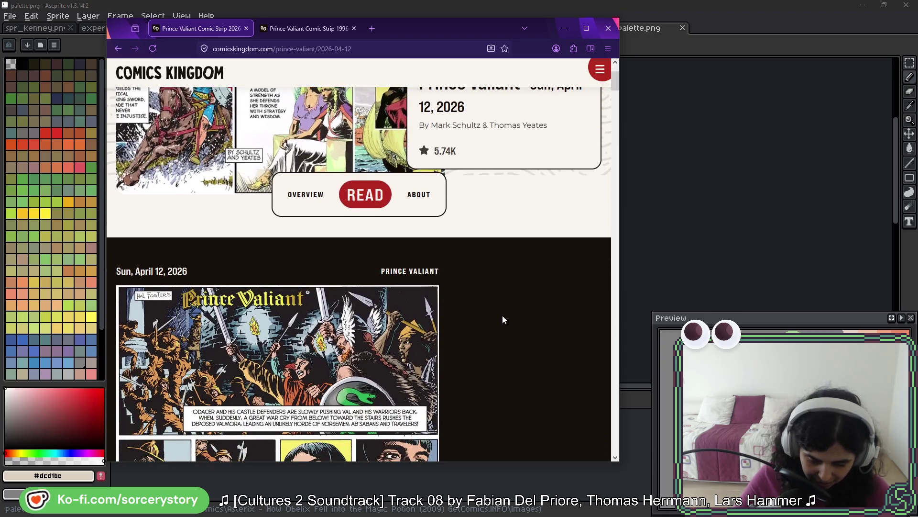
scroll(518, 297, down, 3)
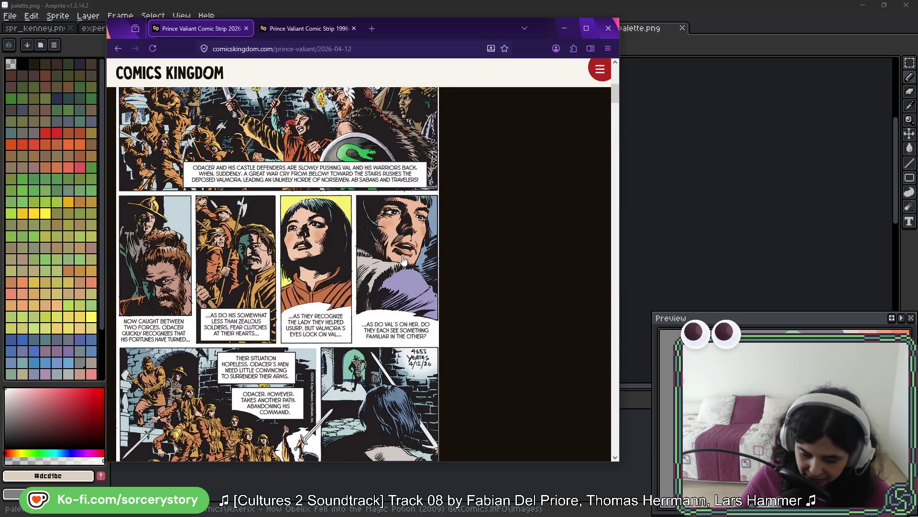
scroll(471, 256, down, 3)
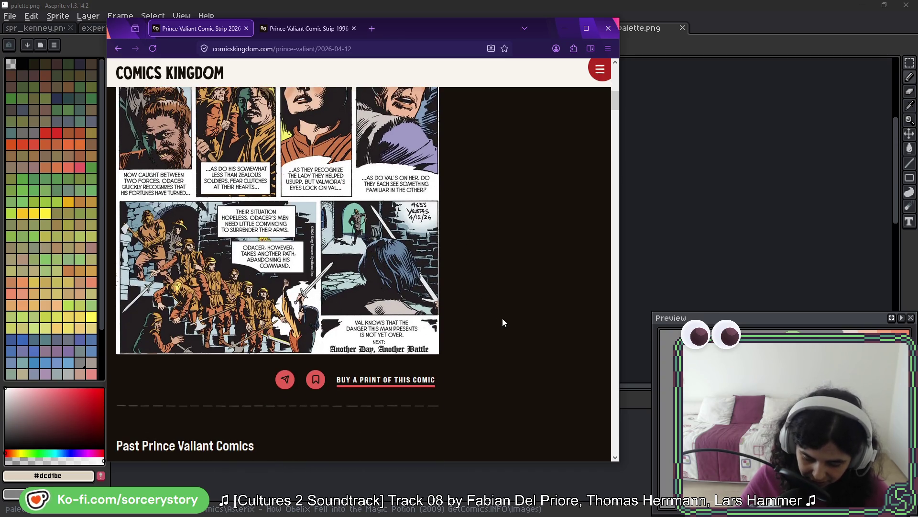
scroll(503, 318, up, 4)
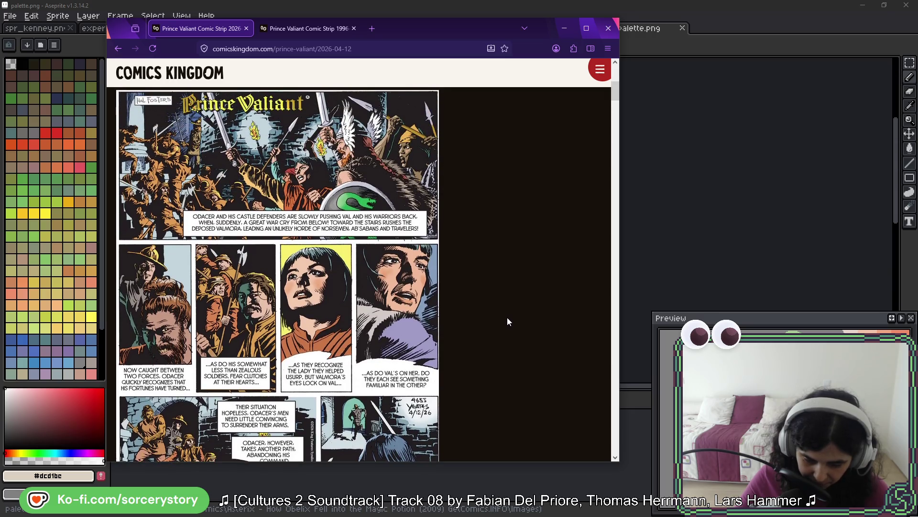
scroll(508, 317, down, 3)
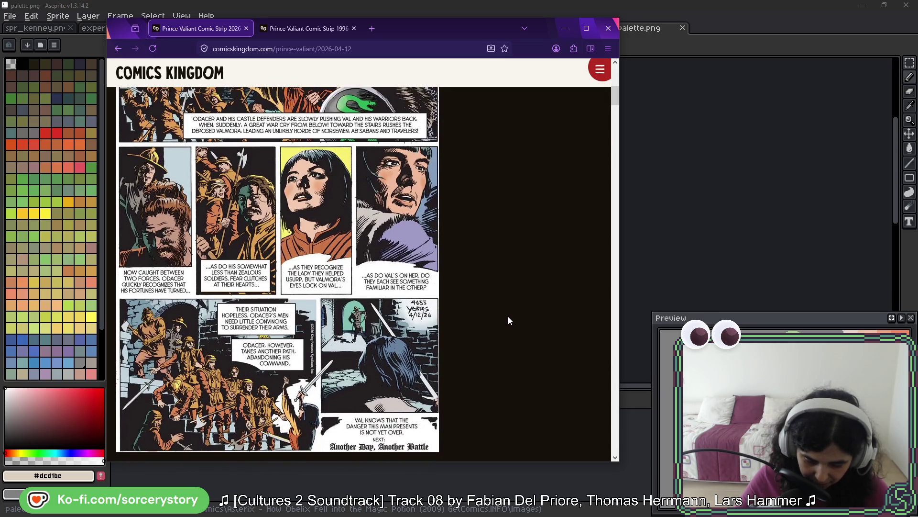
scroll(508, 317, down, 1)
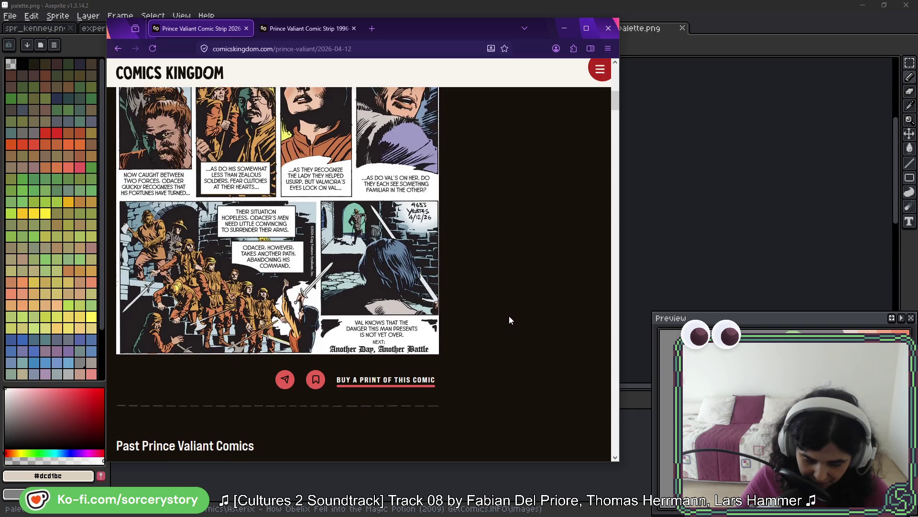
scroll(509, 320, down, 3)
scroll(509, 319, down, 6)
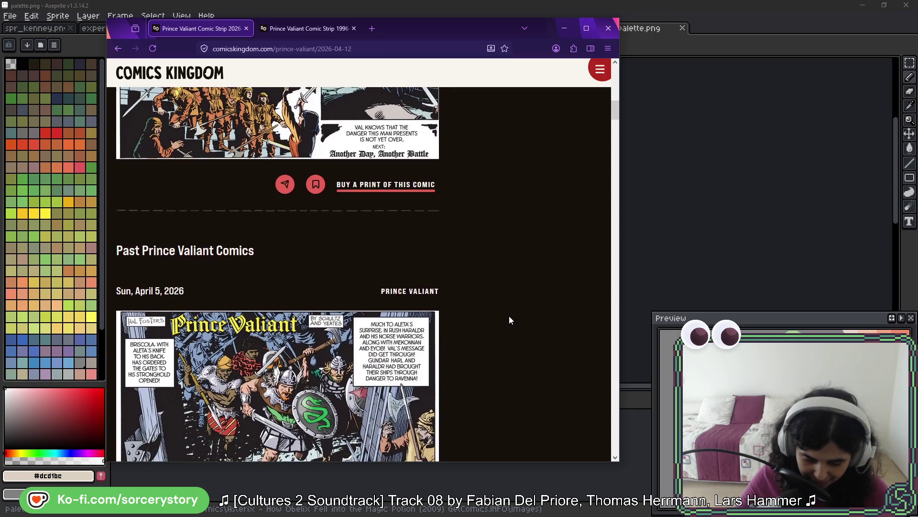
scroll(509, 320, down, 6)
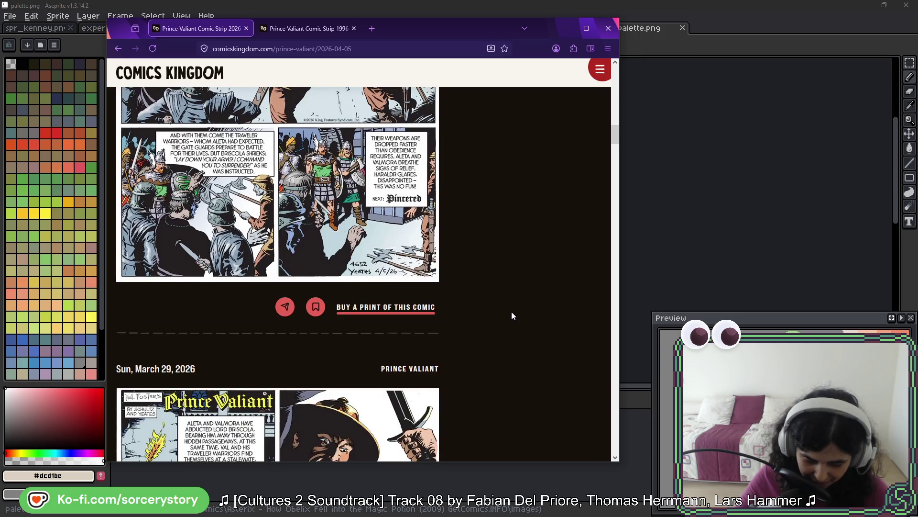
scroll(514, 314, down, 2)
scroll(514, 313, up, 15)
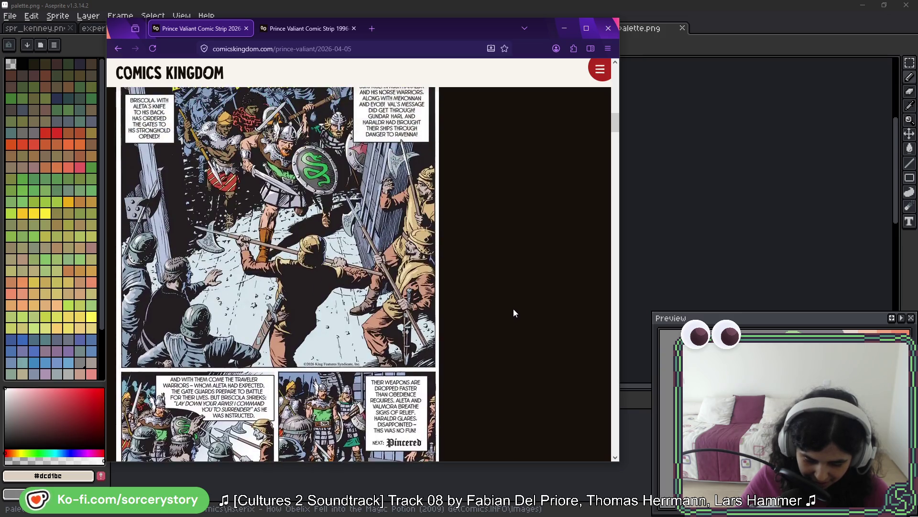
scroll(513, 312, up, 5)
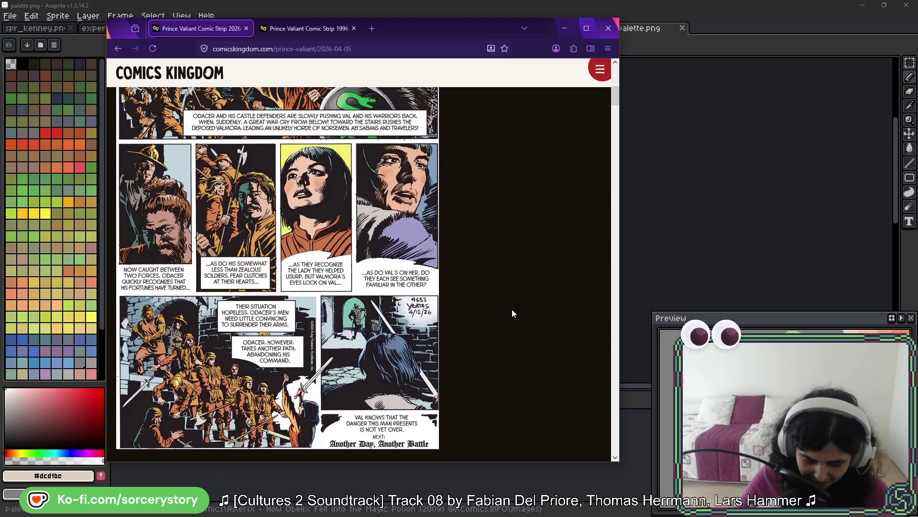
scroll(482, 196, up, 5)
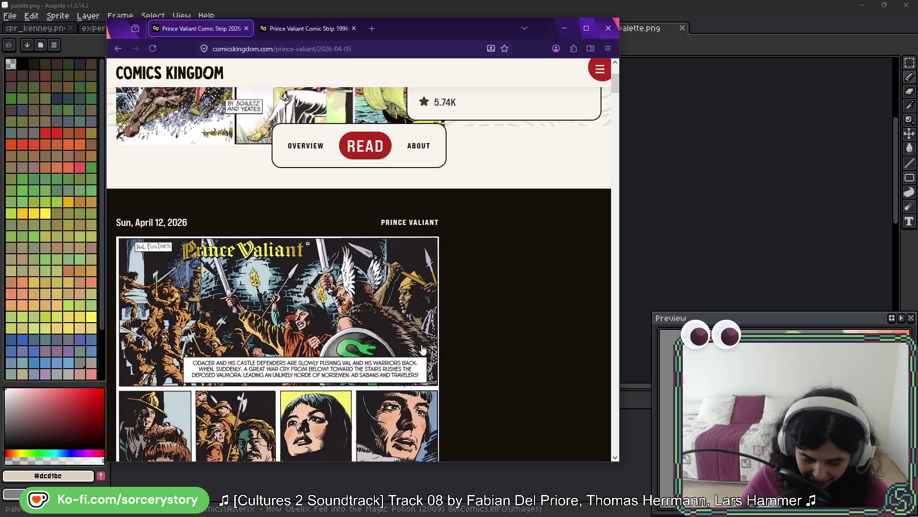
scroll(447, 335, down, 3)
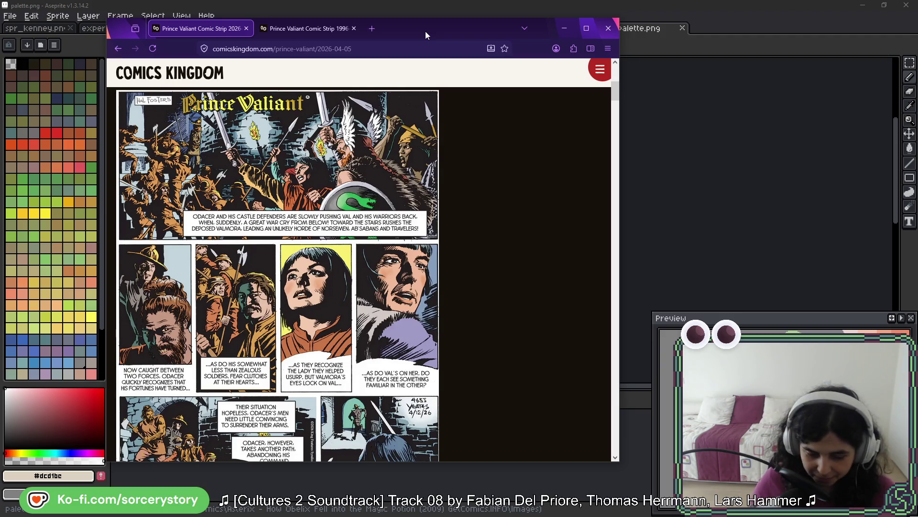
click(308, 29)
click(196, 33)
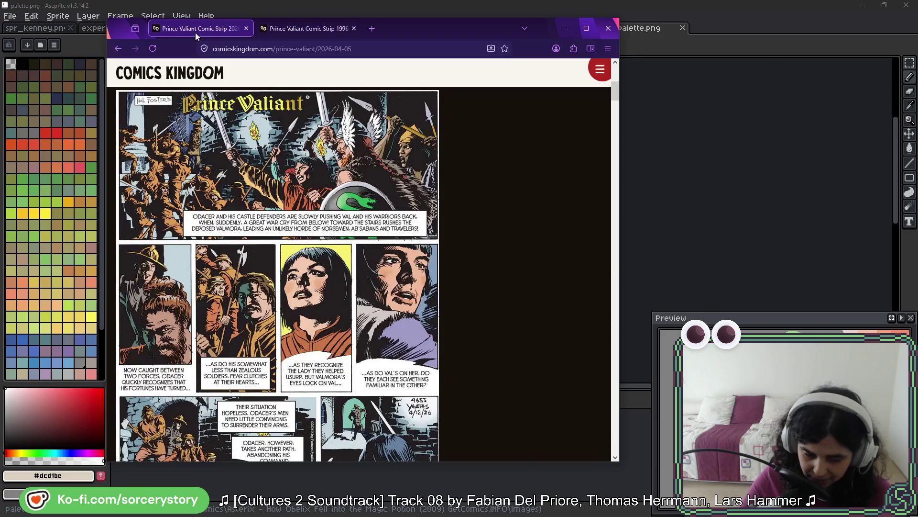
scroll(485, 165, up, 5)
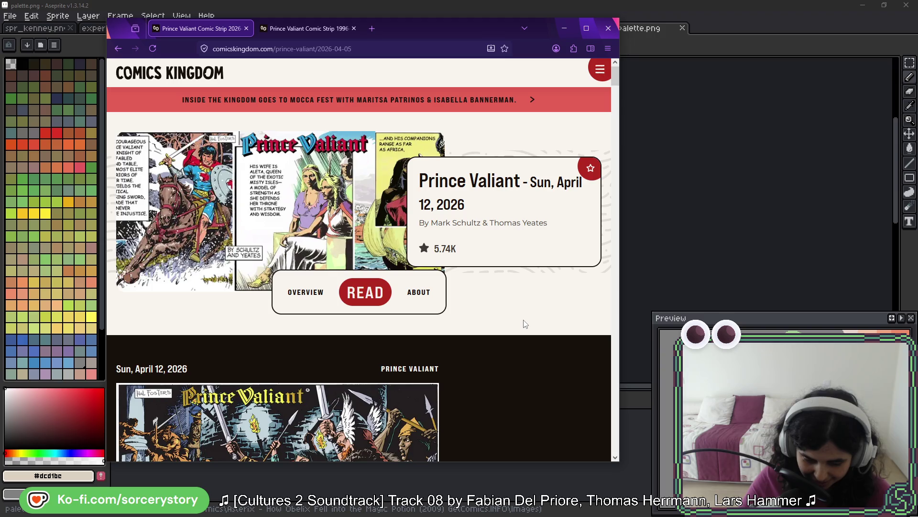
click(564, 28)
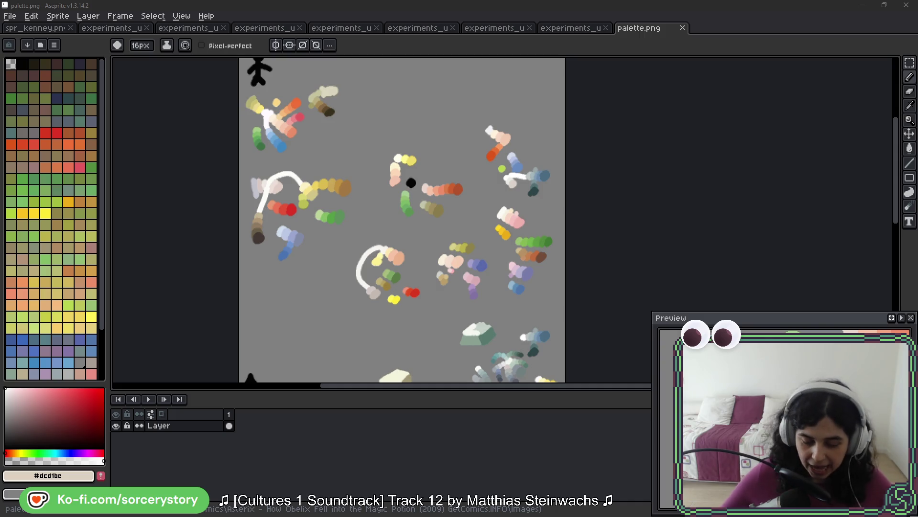
- Dock palette.png as a right-side view beside the stone button sheet and pan it into place
click(735, 27)
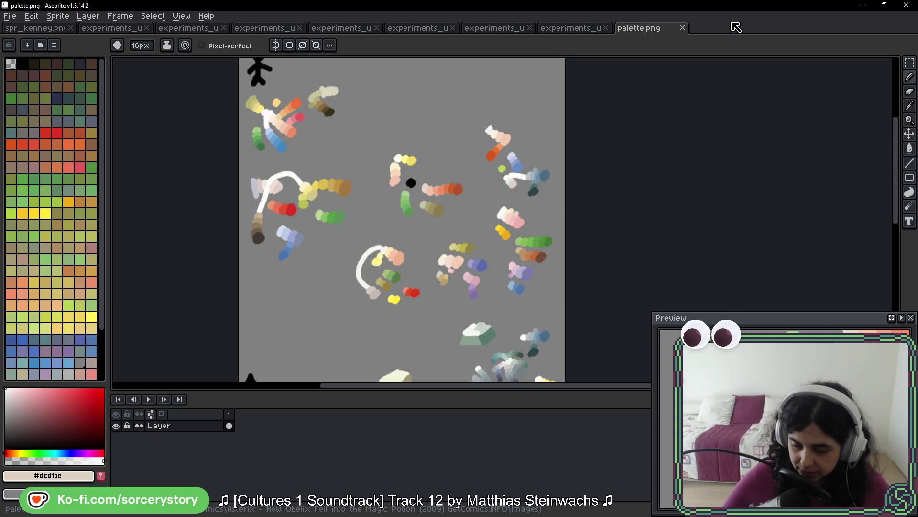
mouse_move(641, 31)
mouse_down()
mouse_move(825, 119)
mouse_move(885, 131)
mouse_up()
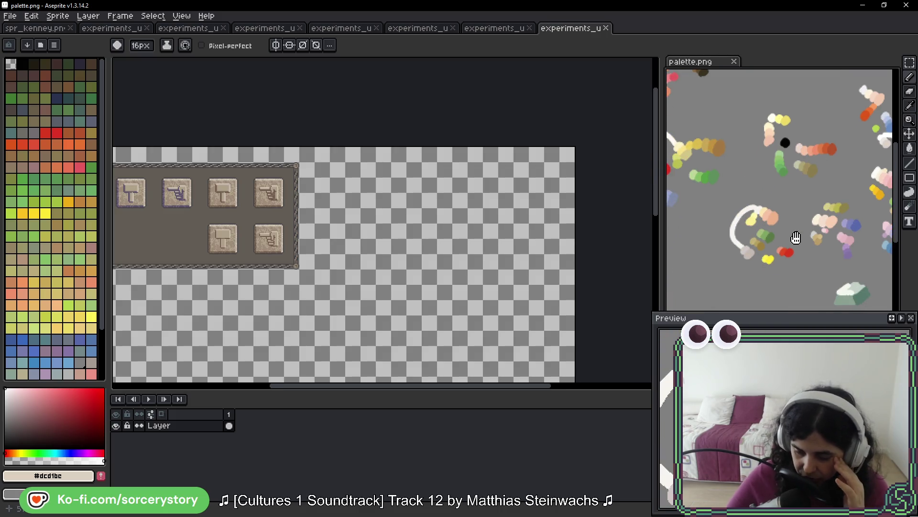
scroll(796, 238, down, 5)
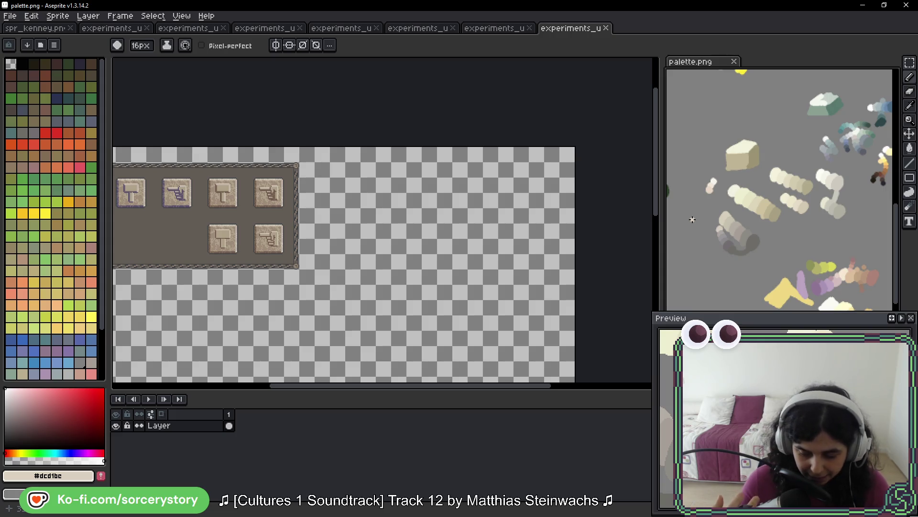
drag(804, 233, 740, 118)
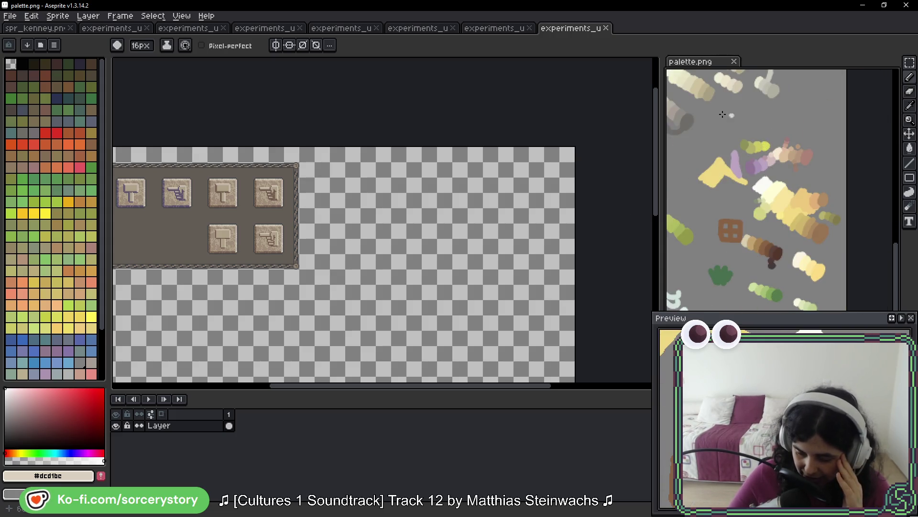
scroll(813, 144, up, 3)
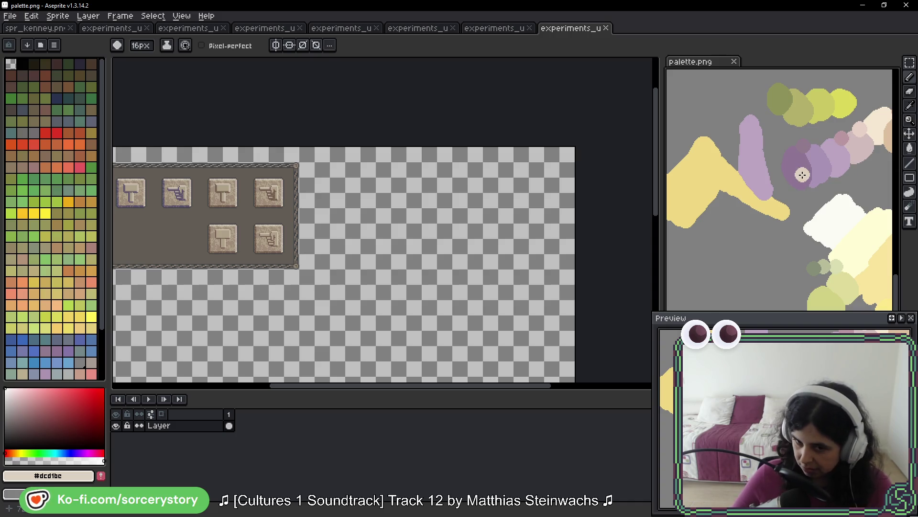
scroll(806, 227, down, 1)
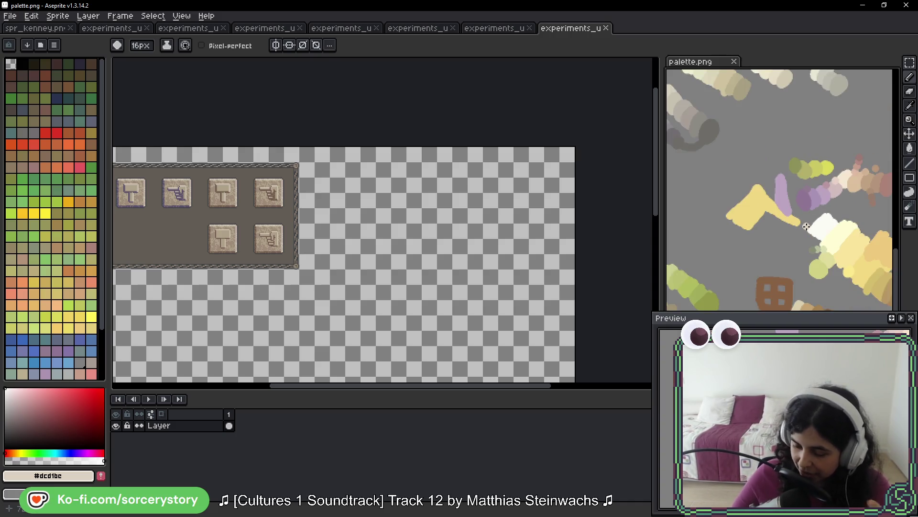
drag(870, 264, 823, 189)
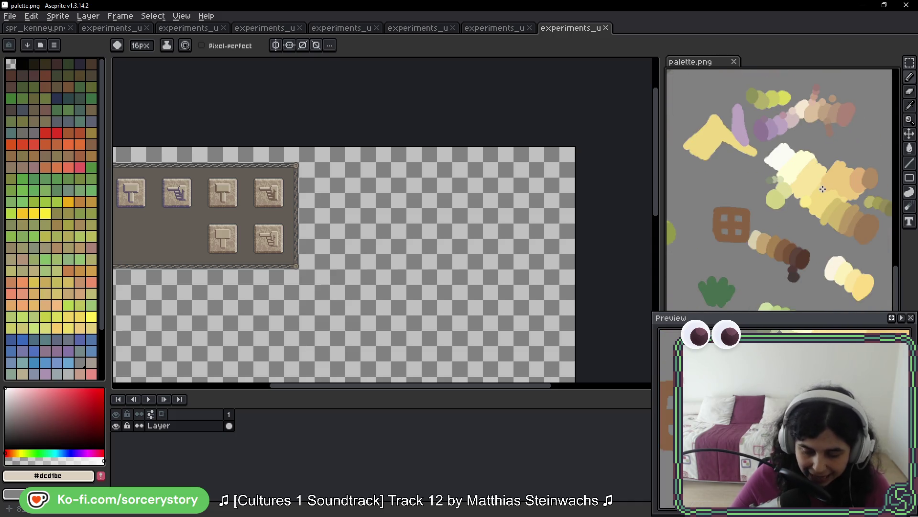
drag(830, 149, 834, 181)
mouse_move(827, 127)
mouse_down()
mouse_move(835, 126)
mouse_move(815, 92)
mouse_move(868, 139)
mouse_move(818, 98)
mouse_up()
- Undo the stray light stroke on palette.png and pan to its bottom-right edges
key(ctrl+z)
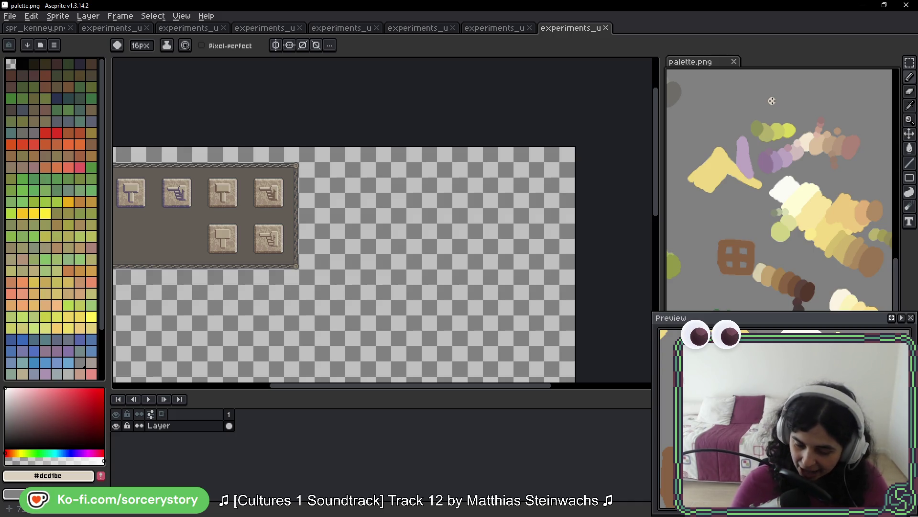
scroll(809, 181, up, 5)
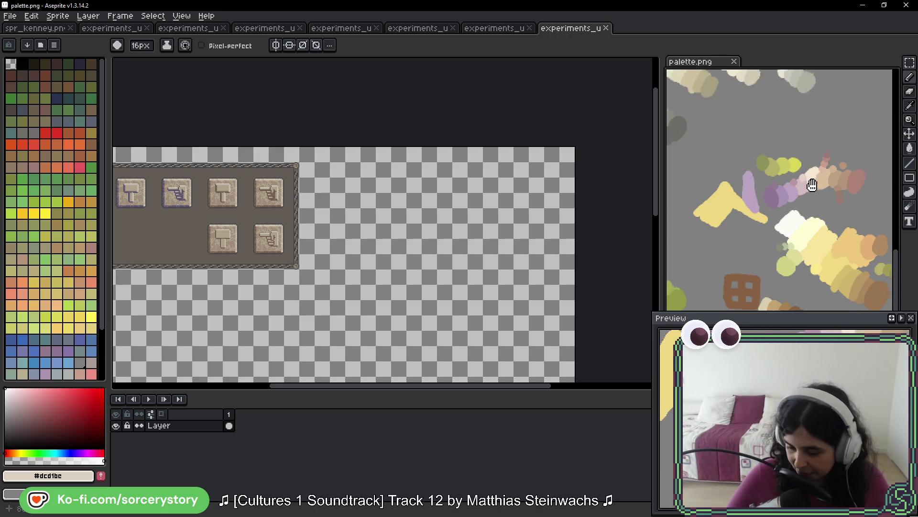
drag(769, 179, 763, 90)
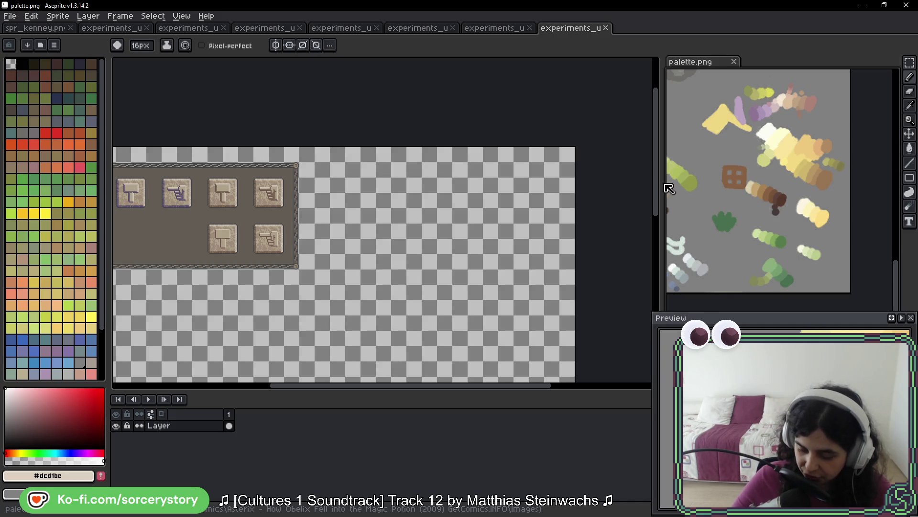
- Widen the palette.png side view and look over the grey, yellow, brown and blue-green blobs
mouse_move(662, 188)
mouse_down()
mouse_move(605, 182)
mouse_move(732, 178)
mouse_move(789, 113)
mouse_move(788, 175)
mouse_up()
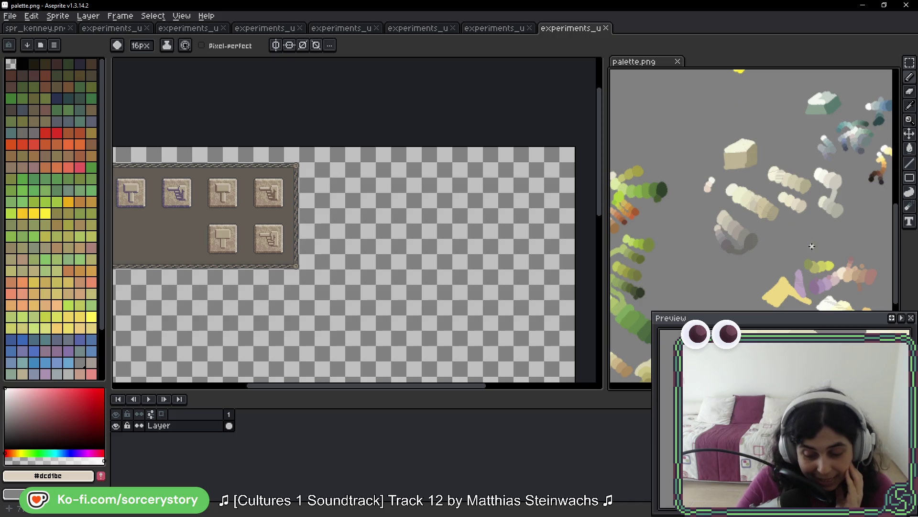
scroll(737, 164, up, 2)
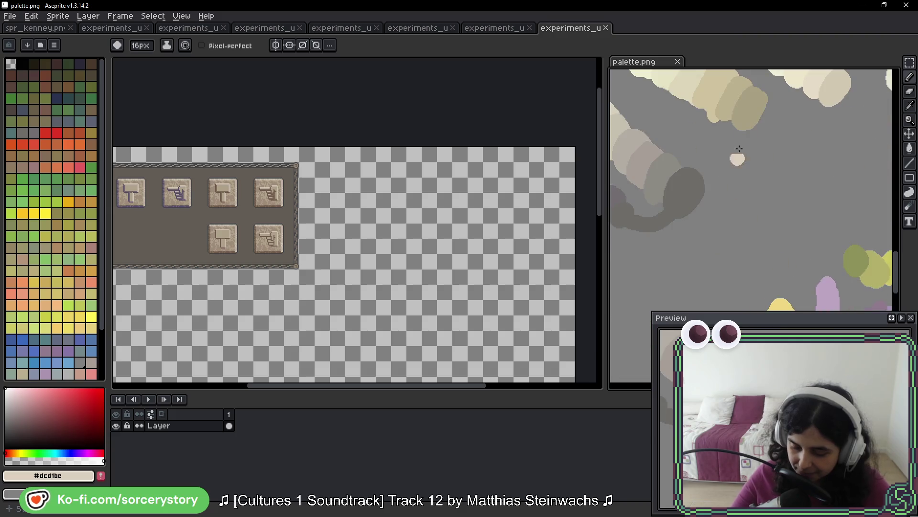
drag(737, 163, 828, 219)
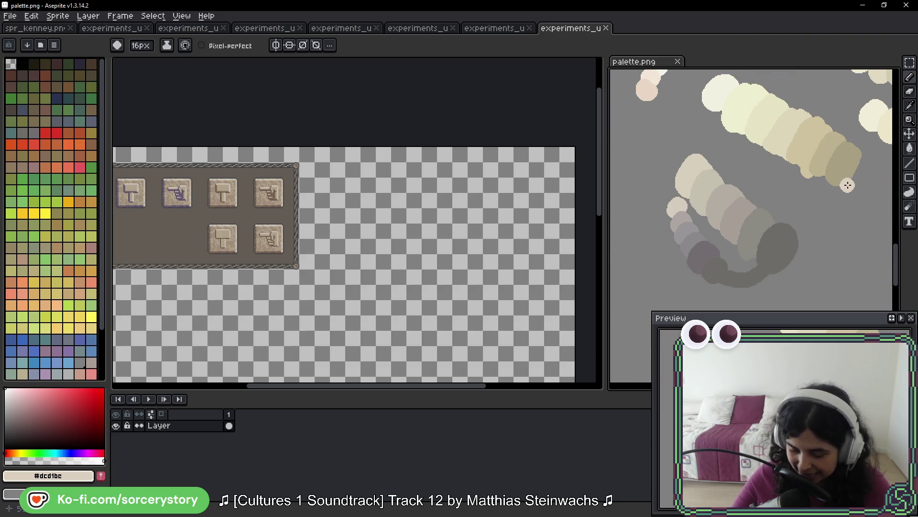
mouse_move(803, 127)
mouse_down()
mouse_move(693, 235)
mouse_move(816, 164)
mouse_move(704, 142)
mouse_move(758, 219)
mouse_up()
mouse_move(770, 186)
mouse_down()
mouse_move(804, 199)
mouse_move(753, 236)
mouse_up()
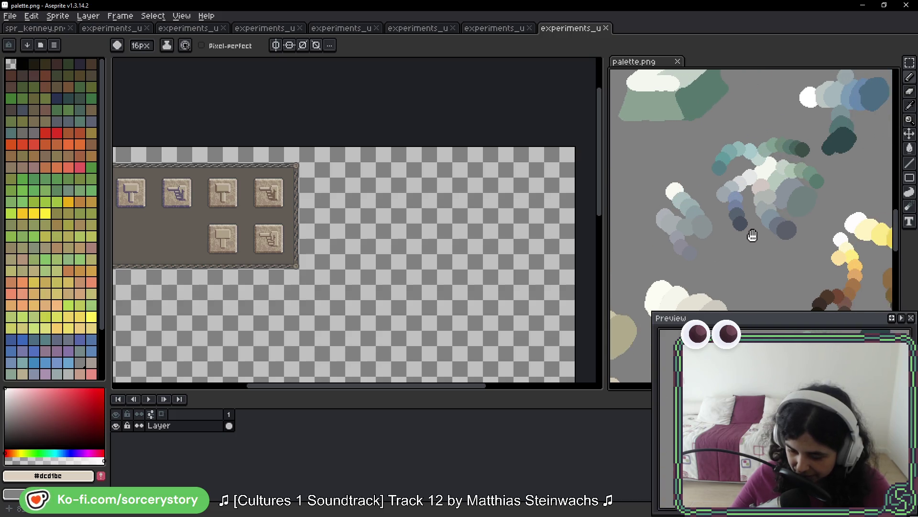
- Pan palette.png from its upper-left area over to the beige strokes and cube
scroll(822, 166, down, 2)
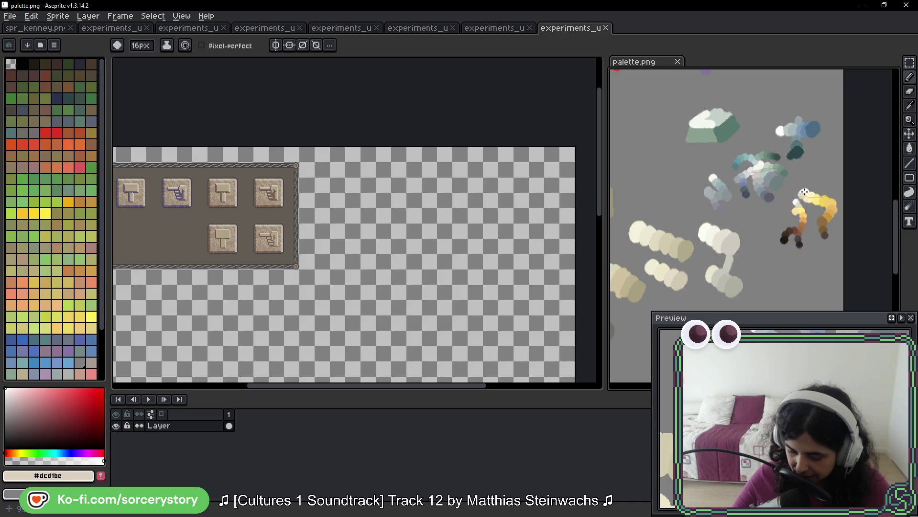
scroll(822, 203, up, 3)
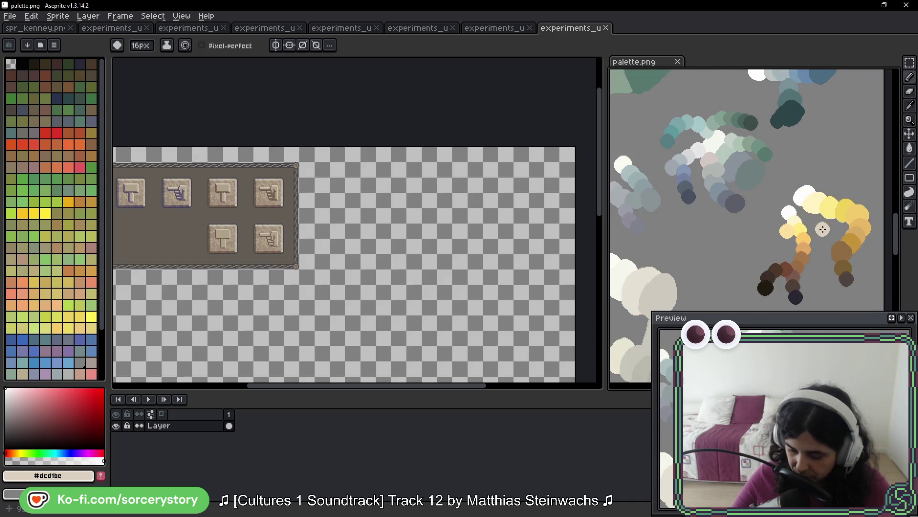
scroll(714, 165, down, 1)
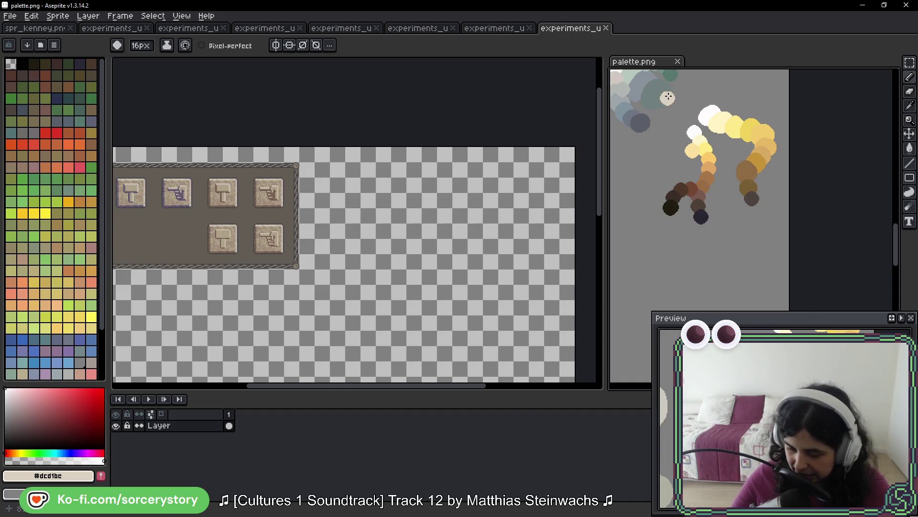
drag(666, 102, 766, 217)
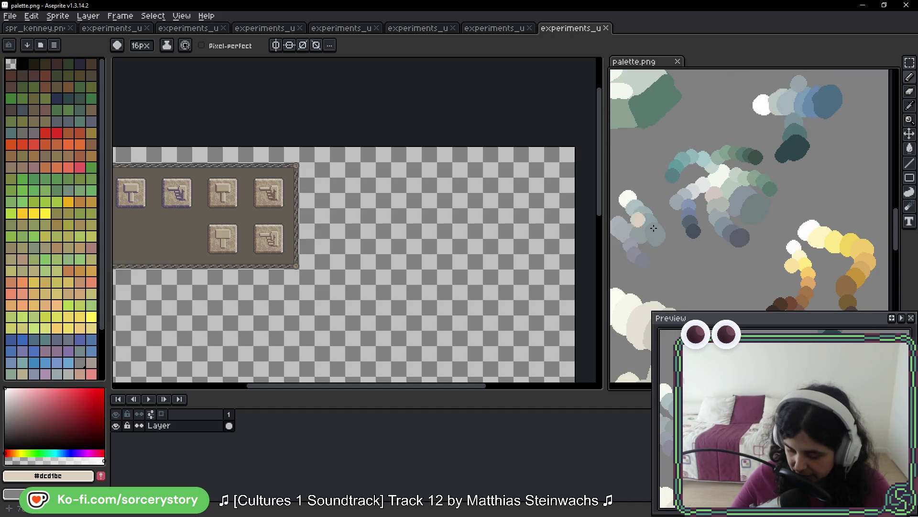
drag(736, 134, 762, 156)
drag(776, 215, 697, 254)
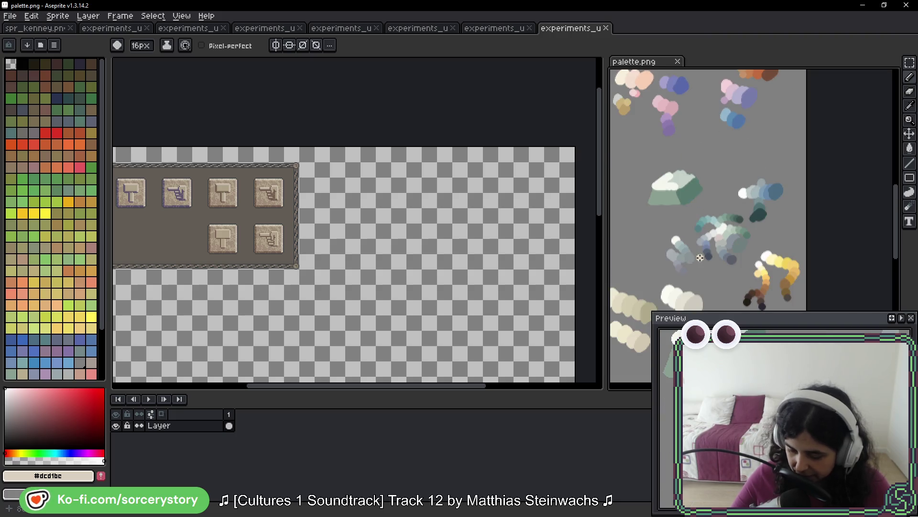
mouse_move(633, 263)
mouse_down()
mouse_move(706, 243)
mouse_move(711, 171)
mouse_up()
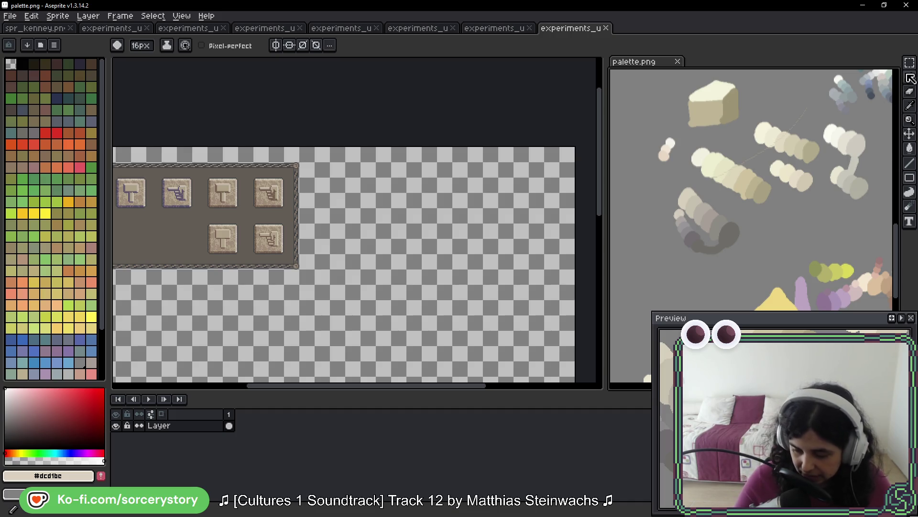
- Outline the cream, grey and pastel stroke cluster in palette.png with the Polygonal Lasso
click(912, 67)
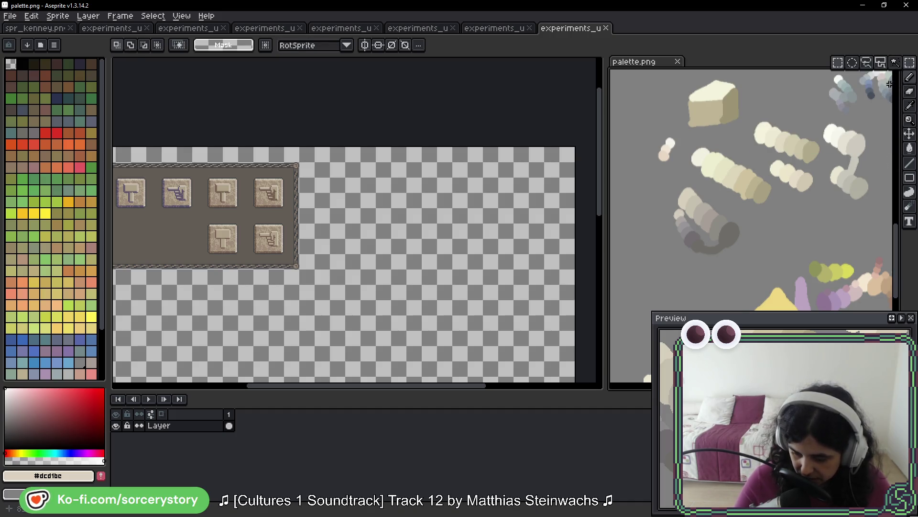
click(880, 70)
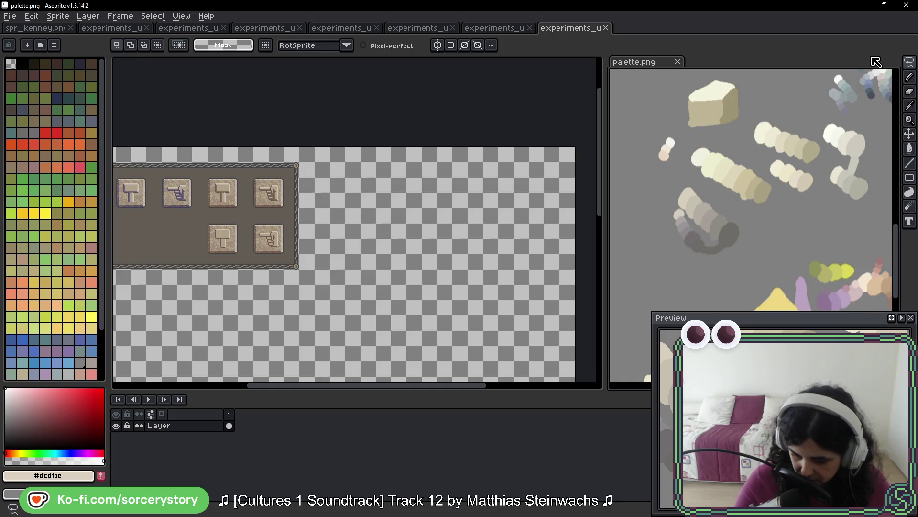
scroll(801, 171, down, 2)
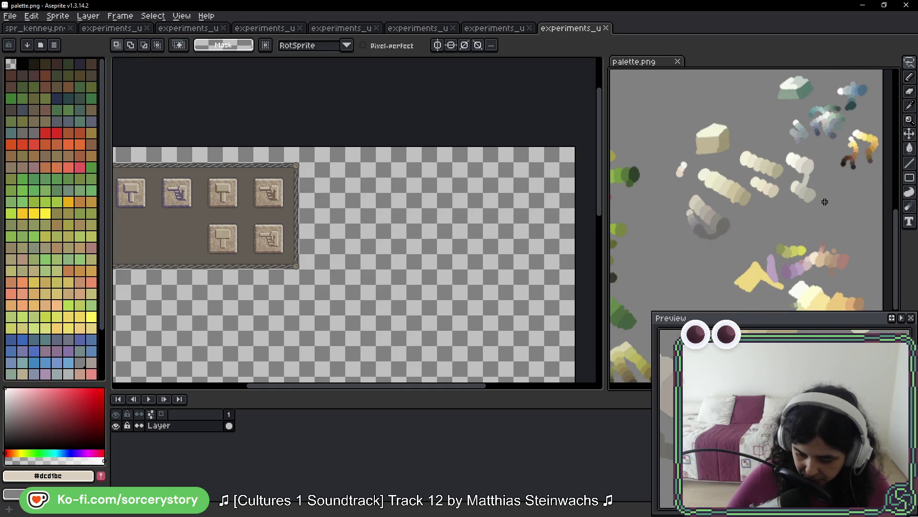
mouse_move(836, 253)
mouse_down()
mouse_move(810, 143)
mouse_move(835, 228)
mouse_up()
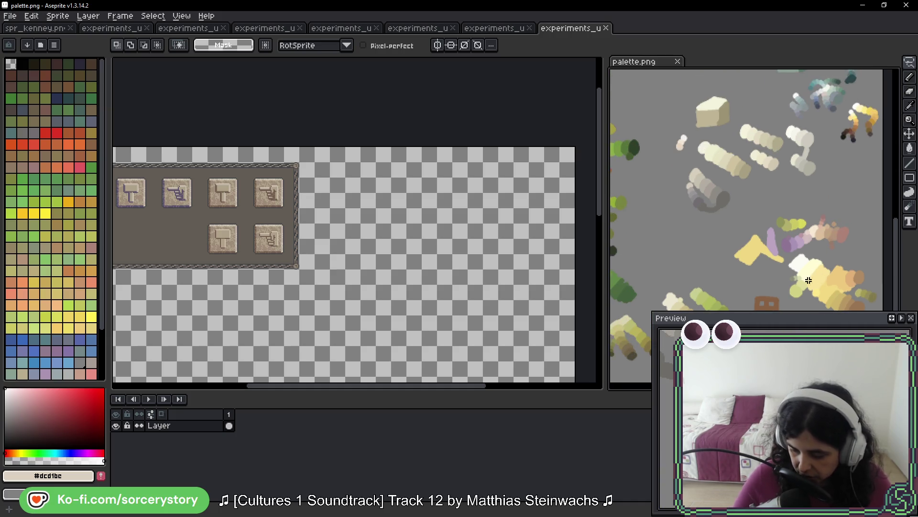
mouse_move(864, 222)
mouse_down()
mouse_move(852, 246)
mouse_move(797, 252)
mouse_move(780, 252)
mouse_move(778, 228)
mouse_up()
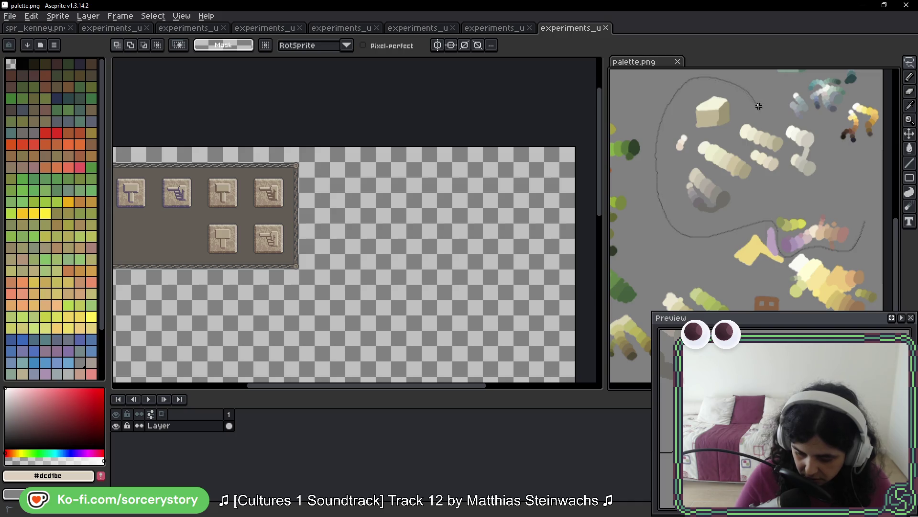
drag(863, 224, 864, 222)
click(345, 218)
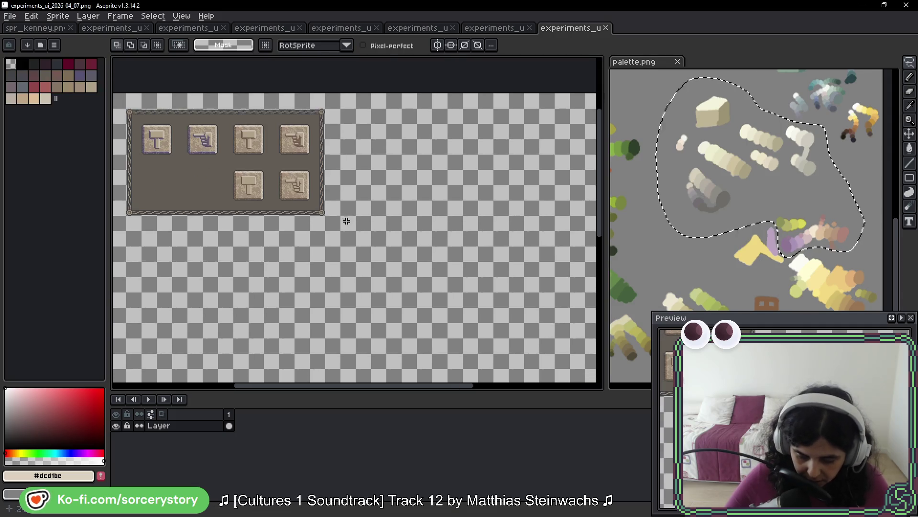
- Paste the strokes into the mockup, scale them to about 190.5×163.5, and place them beside the buttons
key(ctrl+v)
scroll(390, 260, down, 2)
scroll(395, 259, down, 3)
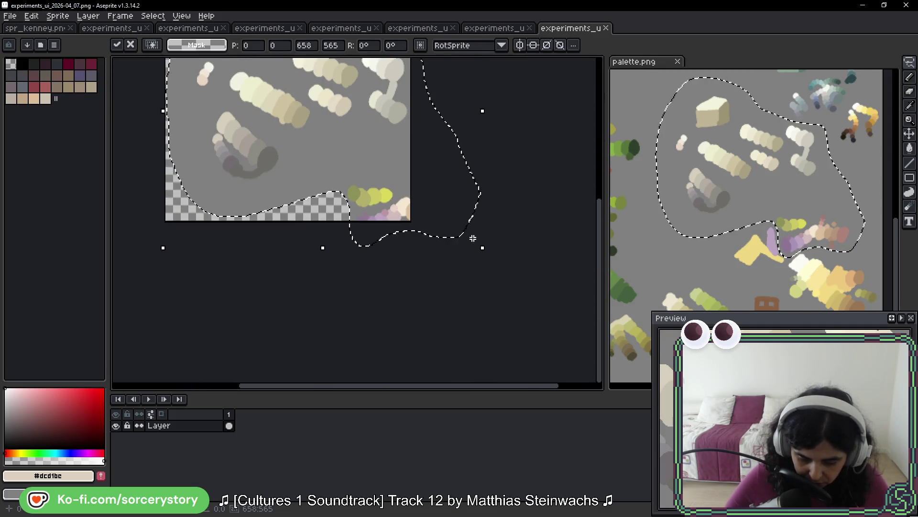
drag(483, 248, 328, 114)
scroll(442, 294, up, 3)
scroll(443, 294, left, 2)
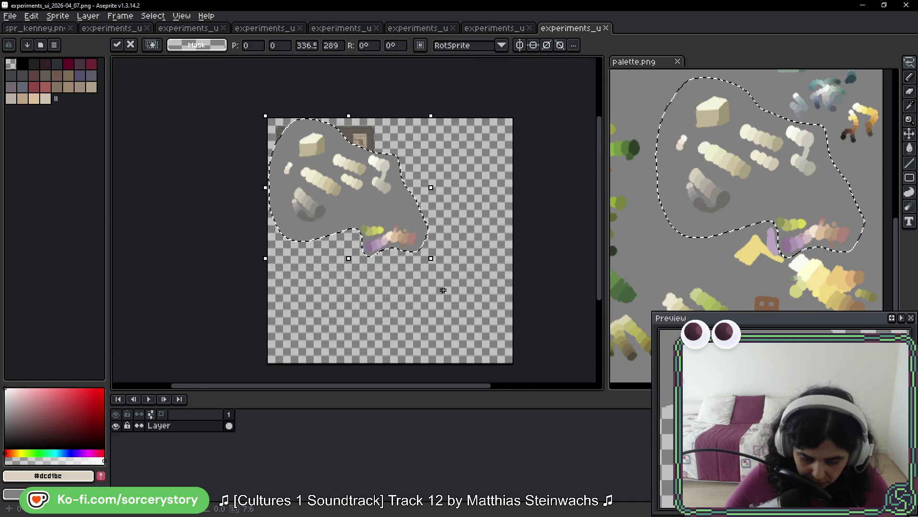
drag(430, 257, 358, 210)
mouse_move(287, 153)
mouse_down()
mouse_move(435, 154)
mouse_move(396, 168)
mouse_up()
- Check the pasted swatch placement at different zoom levels and commit it
scroll(447, 174, up, 3)
scroll(485, 134, down, 2)
scroll(392, 143, down, 3)
scroll(474, 239, up, 3)
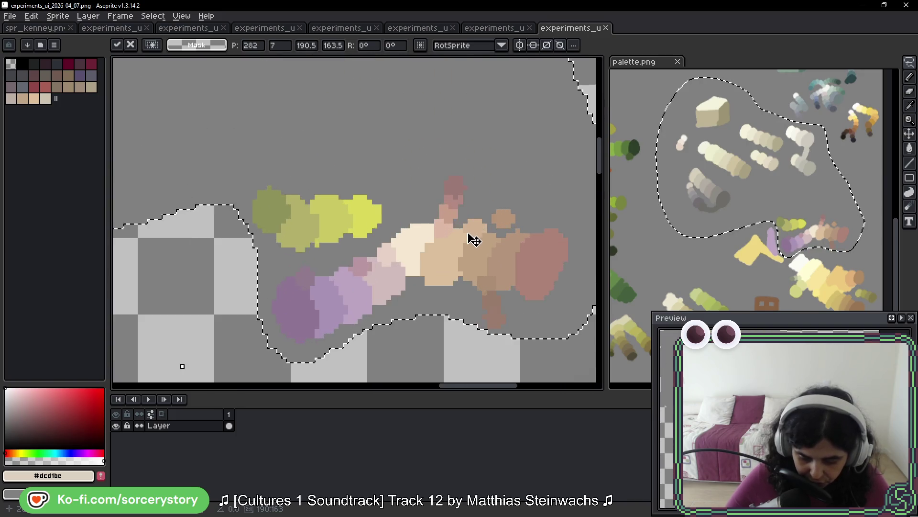
scroll(474, 240, up, 2)
scroll(502, 244, up, 1)
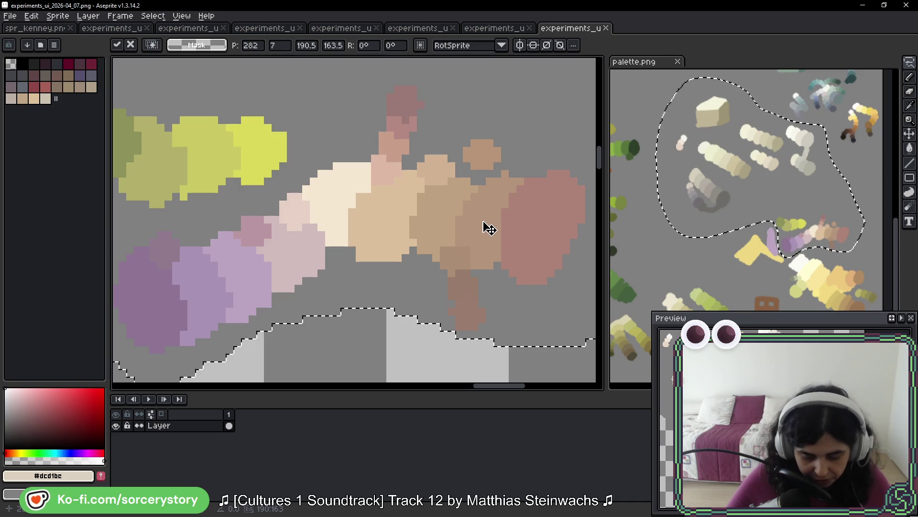
scroll(459, 200, down, 1)
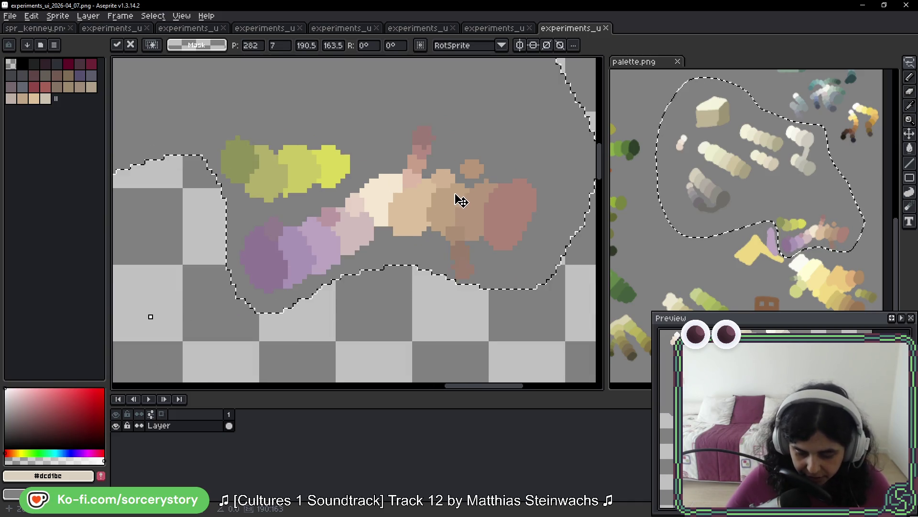
scroll(461, 200, down, 1)
scroll(328, 117, down, 1)
scroll(416, 220, up, 1)
scroll(481, 259, up, 1)
scroll(473, 263, down, 1)
scroll(465, 266, up, 1)
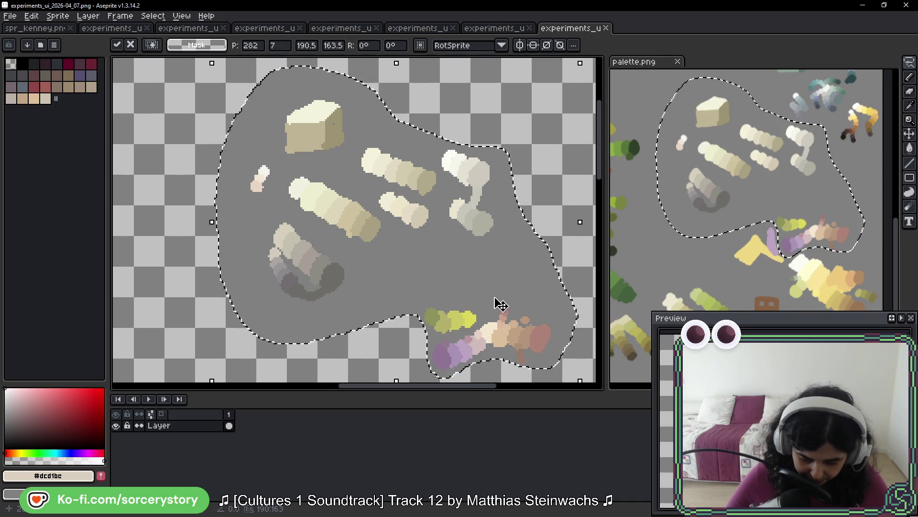
scroll(496, 302, down, 2)
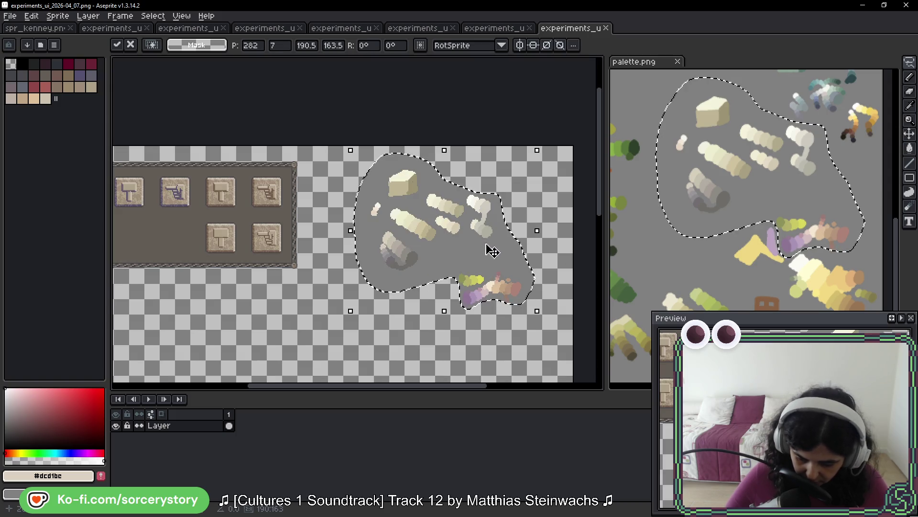
key(Return)
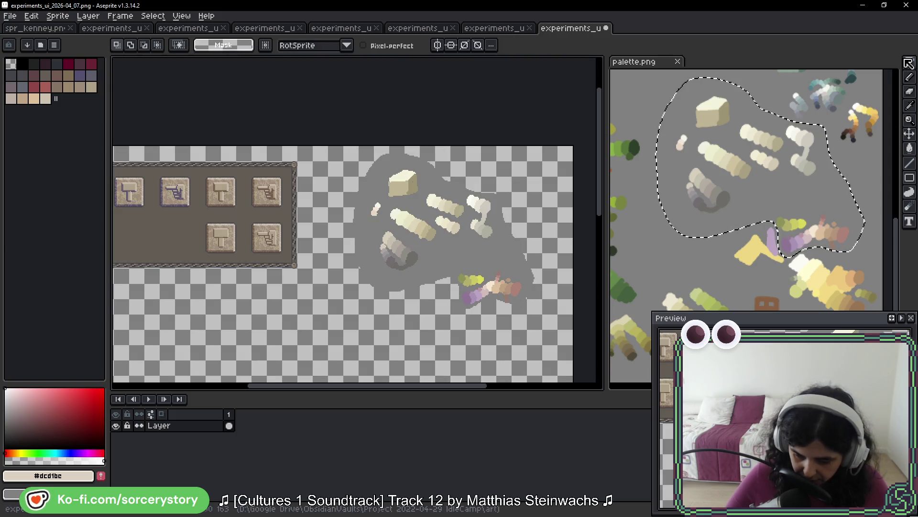
- Select a rectangle around the pasted swatches and sample the grey #808080
click(907, 65)
click(733, 202)
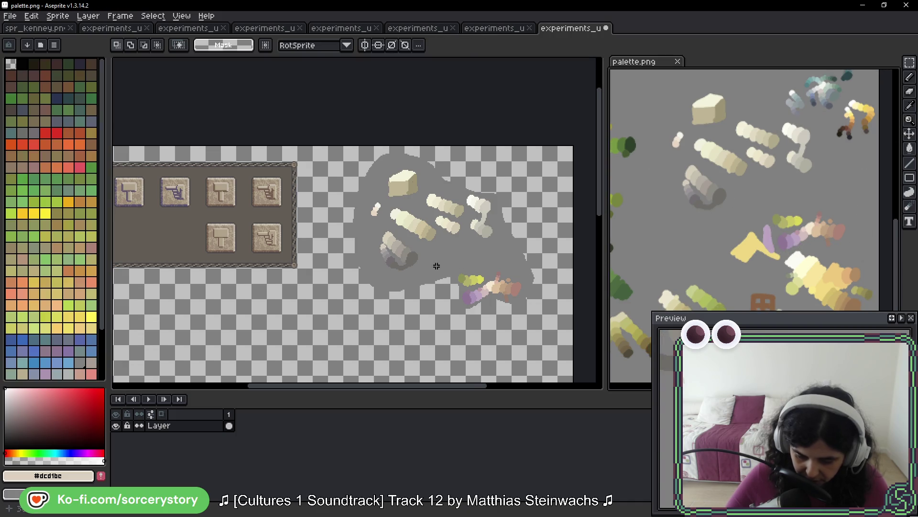
click(444, 265)
mouse_move(359, 148)
mouse_down()
mouse_move(433, 224)
mouse_move(564, 285)
mouse_move(551, 291)
mouse_up()
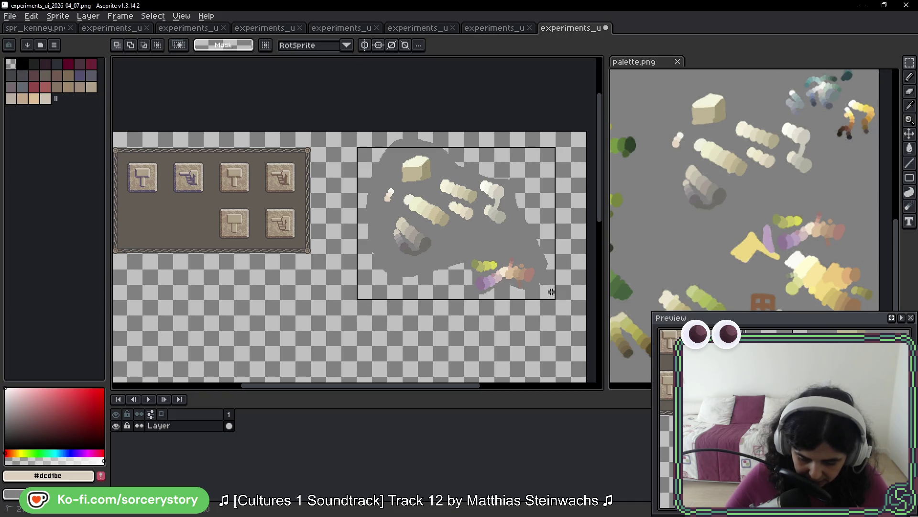
scroll(518, 221, up, 3)
key(i)
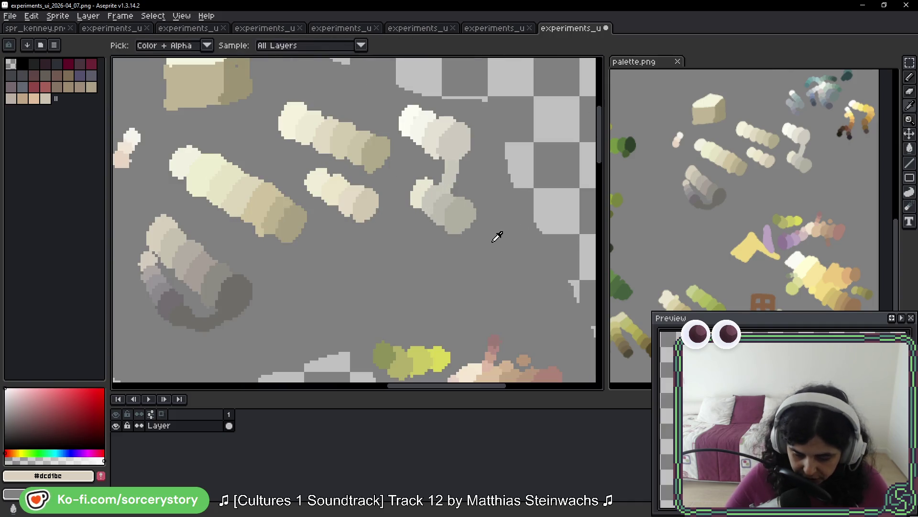
click(500, 235)
- Clear and redraw the rectangular selection around the swatches, then switch to the running game
key(w)
scroll(528, 194, down, 3)
scroll(414, 132, up, 3)
key(ctrl+d)
key(m)
mouse_move(373, 115)
mouse_down()
mouse_move(383, 104)
mouse_move(516, 110)
mouse_up()
scroll(517, 111, down, 3)
scroll(383, 168, up, 1)
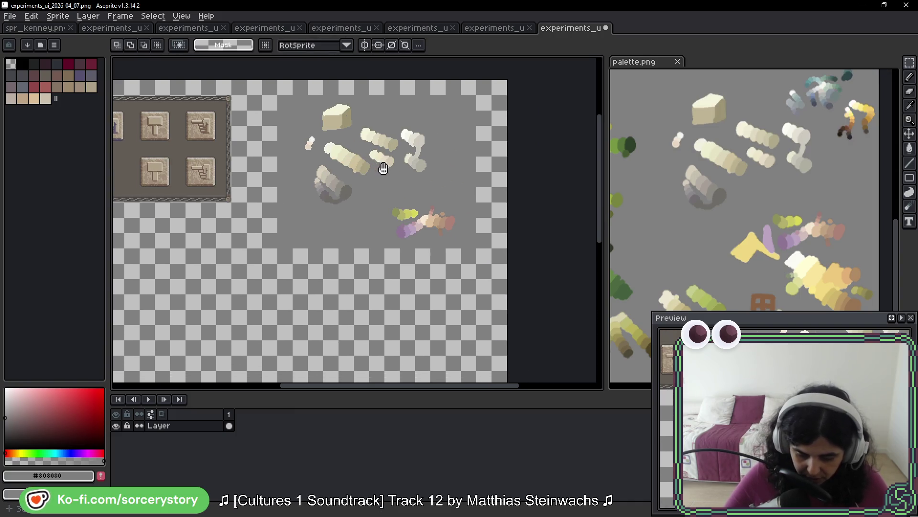
drag(276, 96, 477, 250)
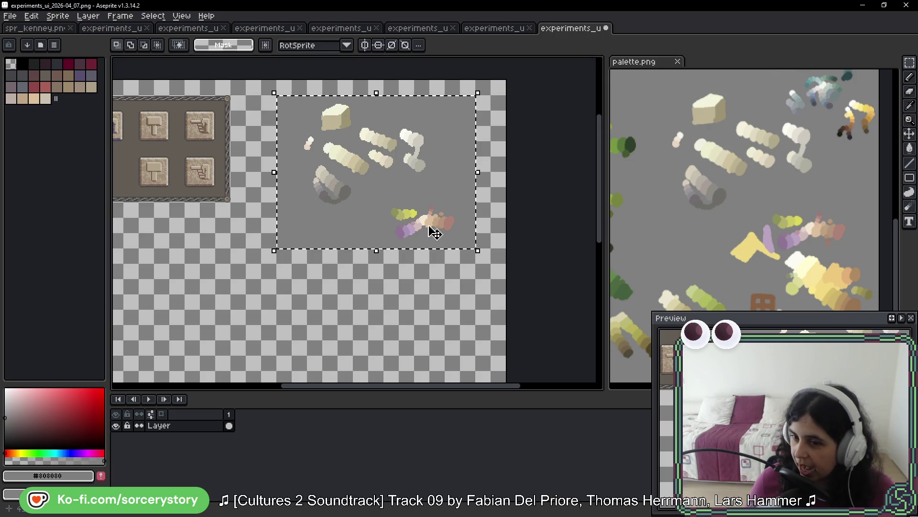
key(i)
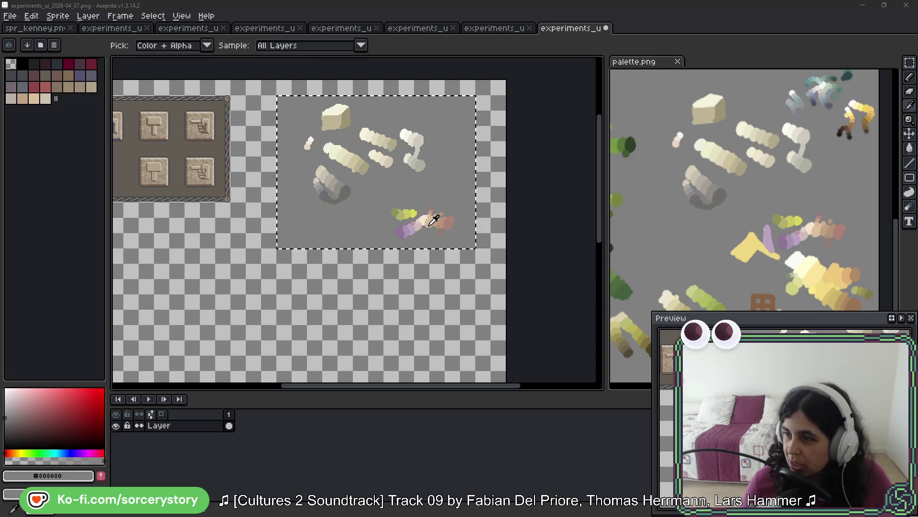
key(alt+Tab)
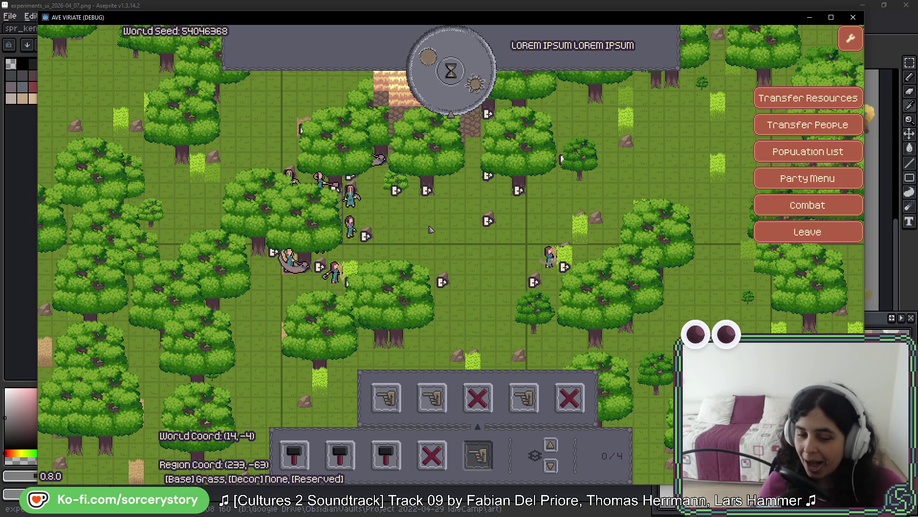
- Inspect the building near the top of the map and drag the ruins reference image over the game
click(381, 93)
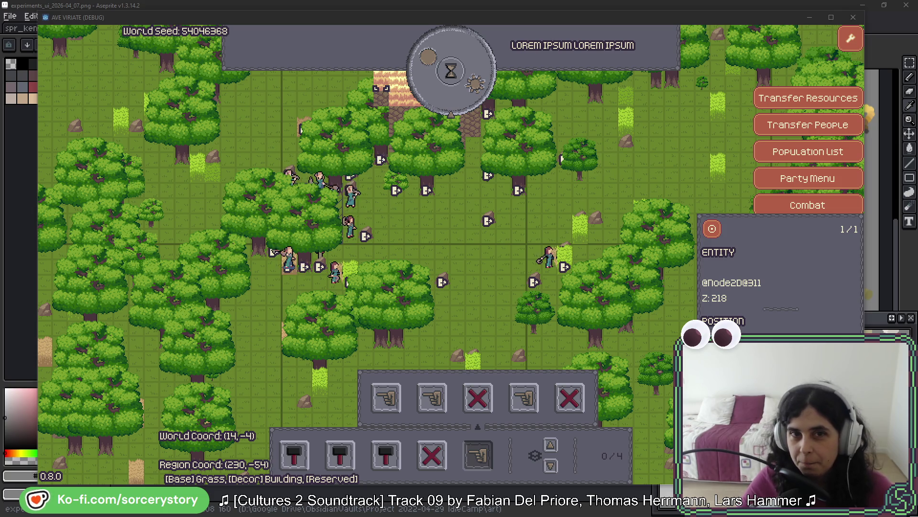
mouse_move(293, 0)
mouse_down()
mouse_move(462, 70)
mouse_move(477, 65)
mouse_up()
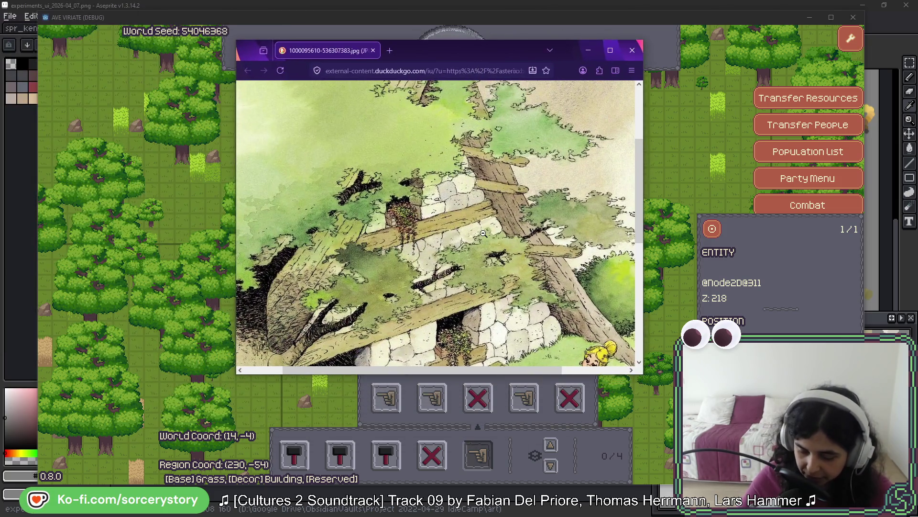
- Maximize the browser to view the stone-hut illustration, then go back to the game
click(611, 51)
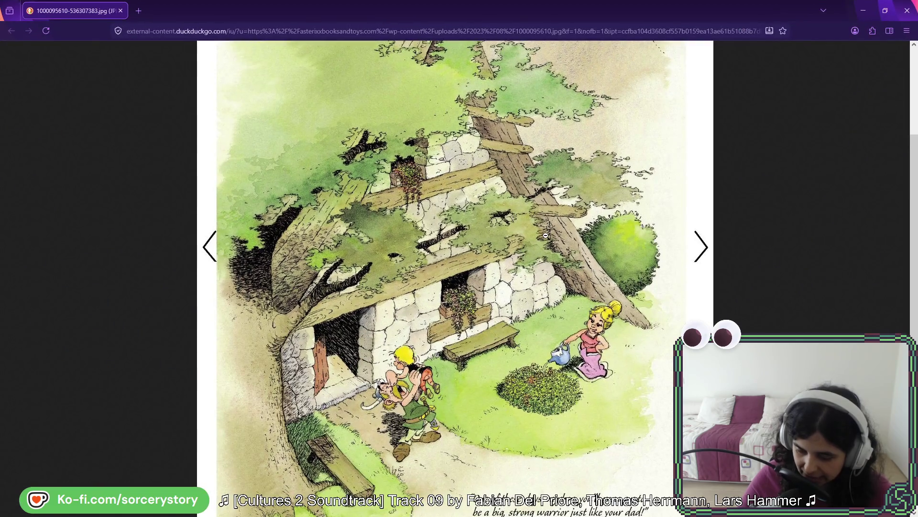
scroll(546, 234, up, 4)
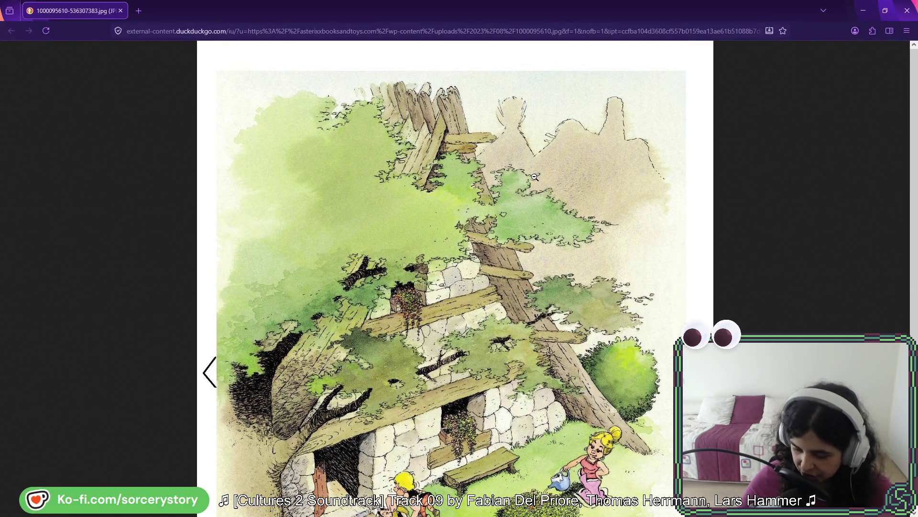
scroll(583, 122, down, 3)
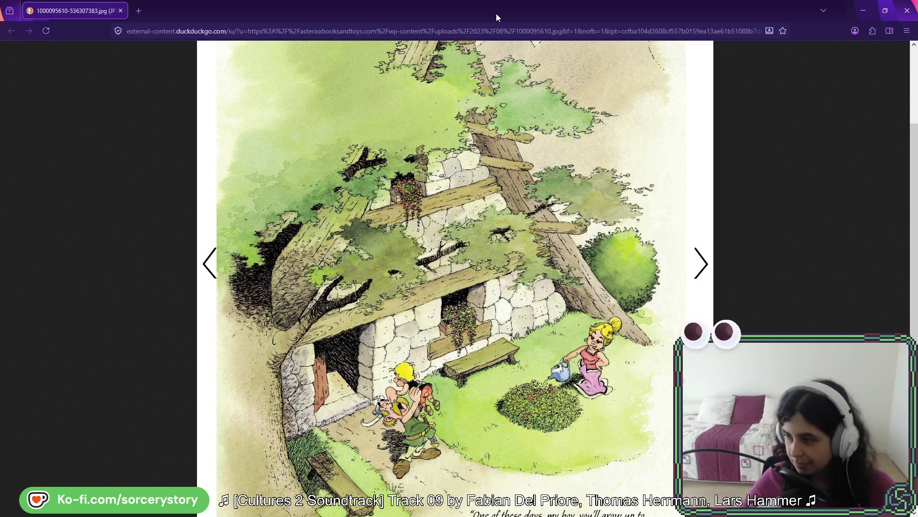
key(alt+Tab)
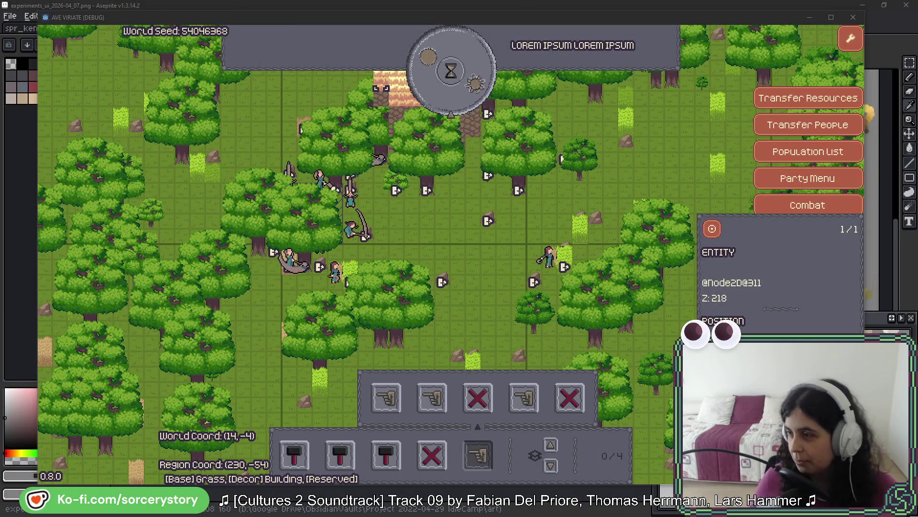
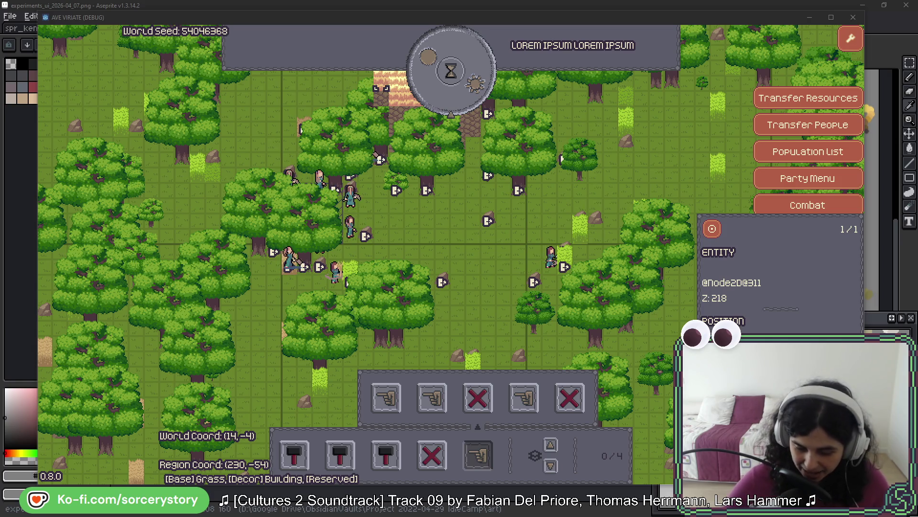
- Close the game and place a copy of one hammer button below the main button panel
key(alt+F4)
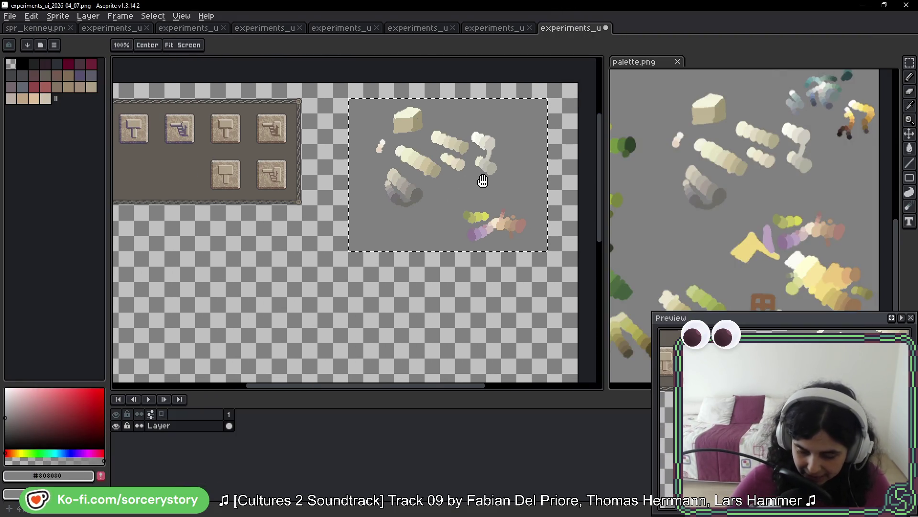
key(ctrl+d)
scroll(348, 193, left, 3)
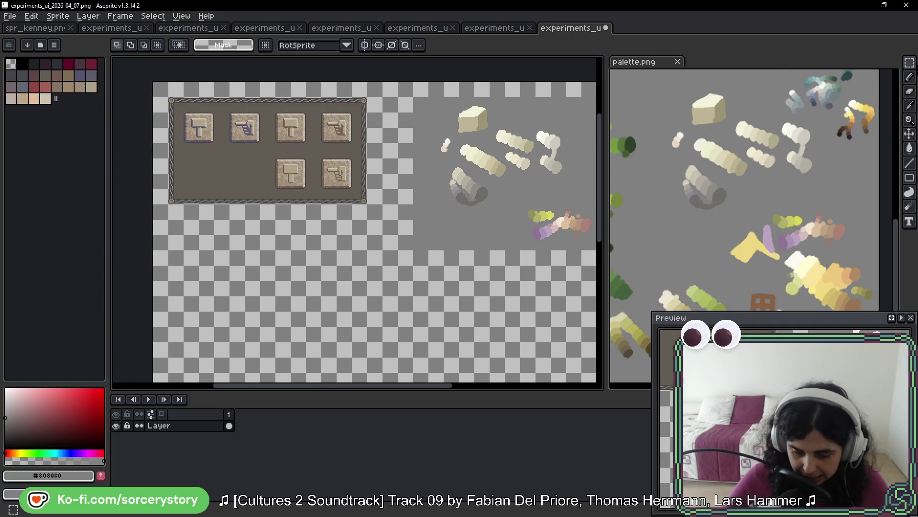
drag(279, 140, 270, 144)
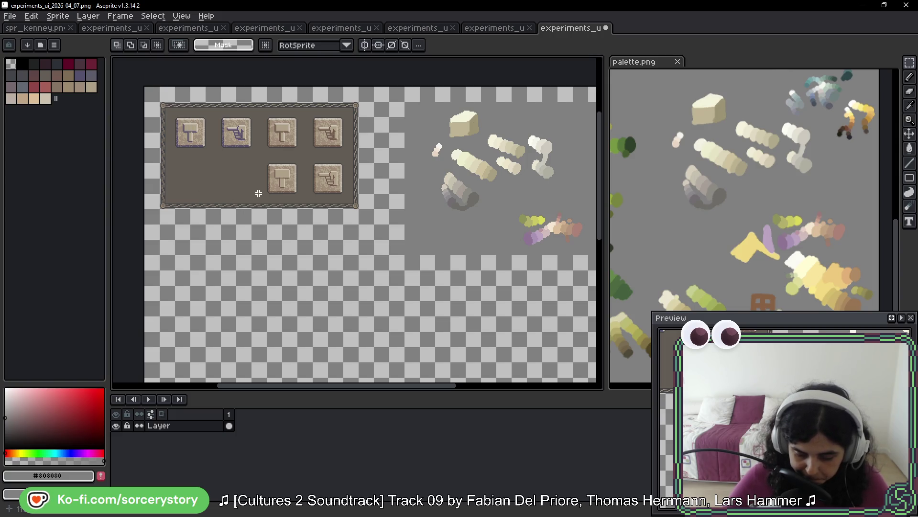
mouse_move(252, 149)
mouse_down()
mouse_move(307, 210)
mouse_move(297, 288)
mouse_move(188, 268)
mouse_move(205, 259)
mouse_up()
key(Return)
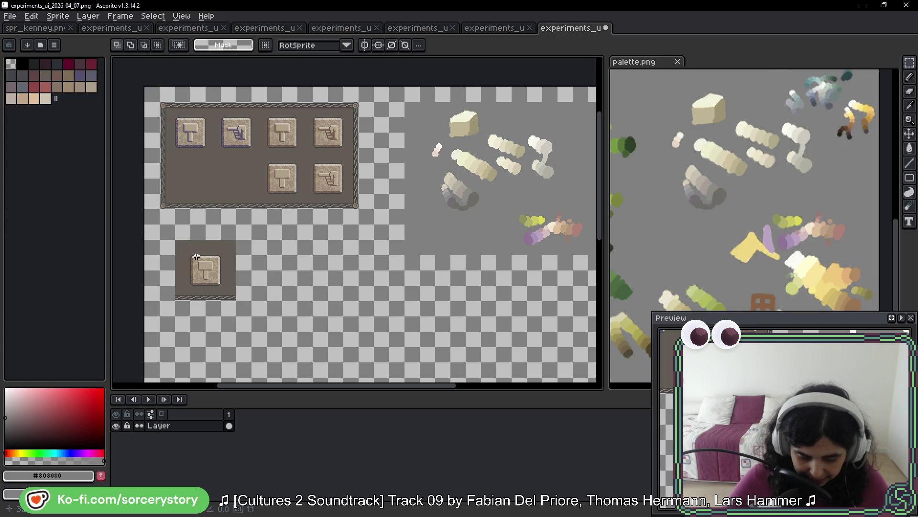
- Frame the copied hammer button with the panel's corner pieces and delete the leftover brown backing
drag(158, 191, 178, 211)
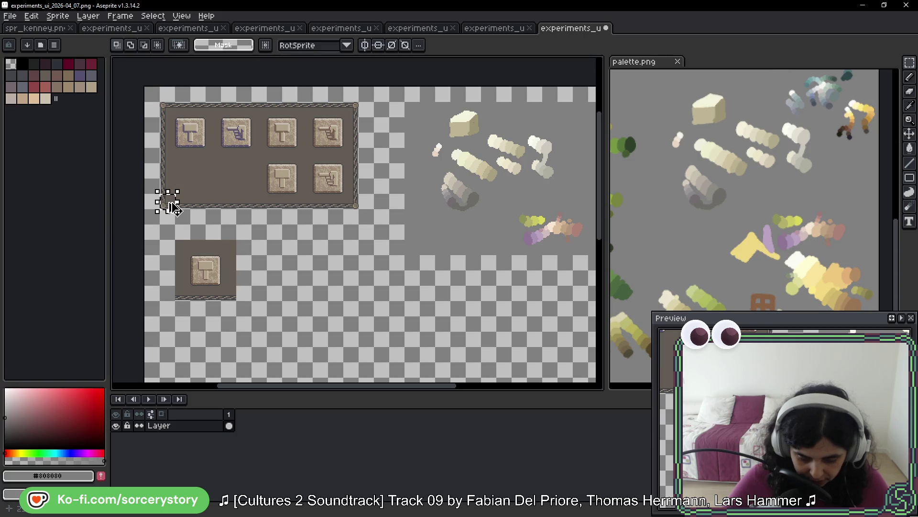
drag(168, 199, 180, 297)
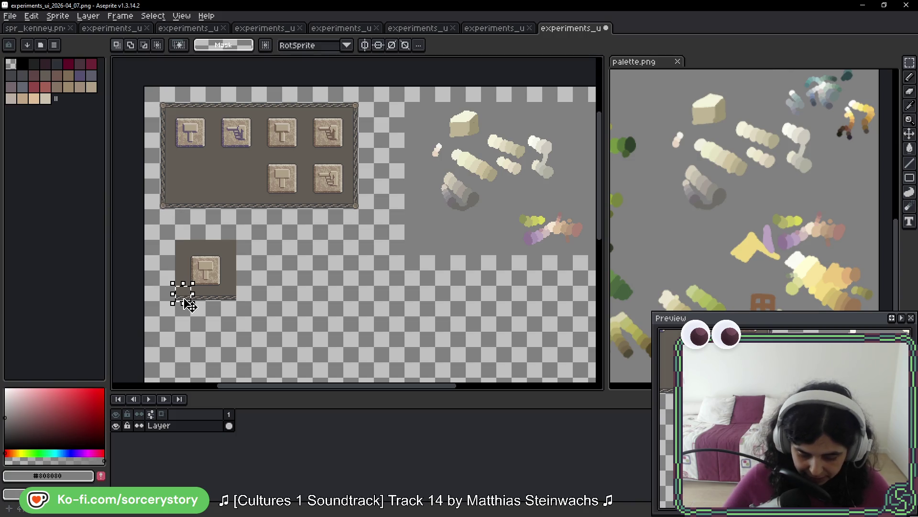
mouse_move(175, 240)
mouse_down()
mouse_move(182, 279)
mouse_move(205, 256)
mouse_move(236, 255)
mouse_up()
key(Delete)
key(Delete)
key(Delete)
key(ctrl+d)
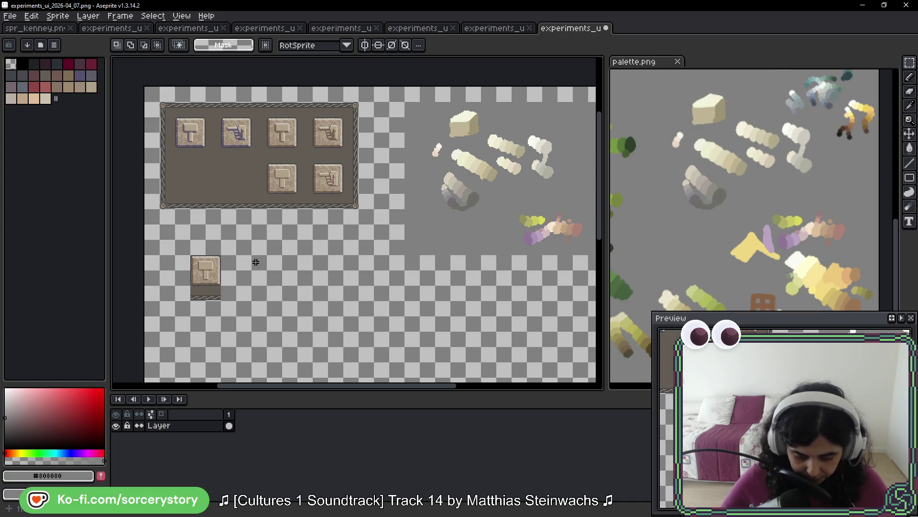
key(ctrl+z)
drag(174, 123, 168, 109)
scroll(262, 332, up, 3)
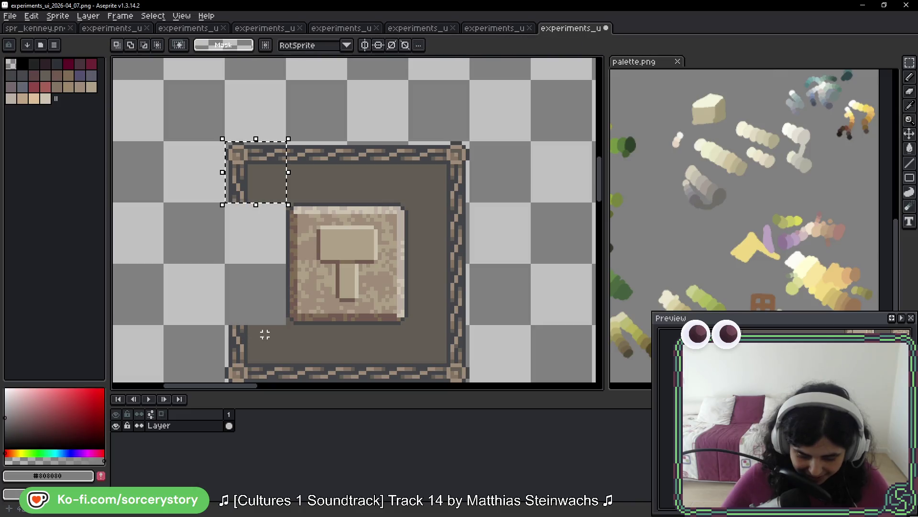
- Zoom out and duplicate the small framed hammer panel to its right
scroll(335, 308, down, 3)
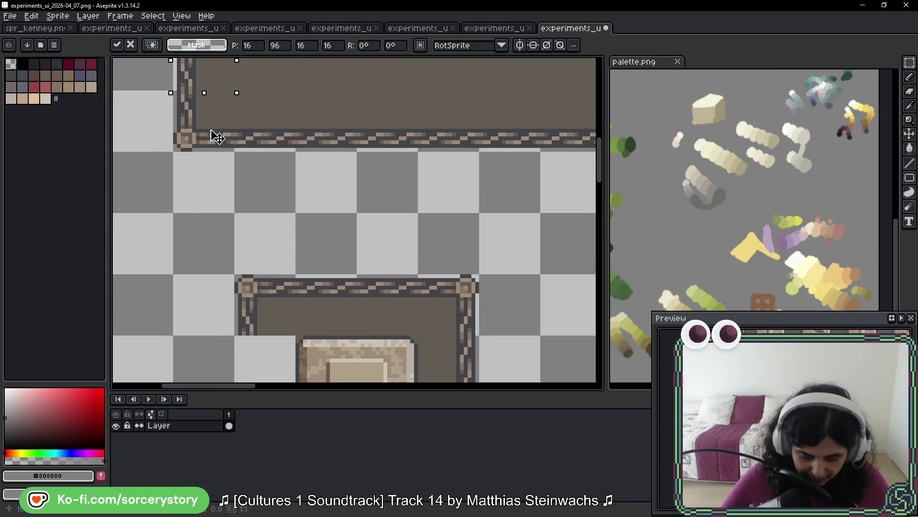
scroll(205, 96, down, 5)
scroll(304, 191, down, 1)
scroll(431, 196, down, 1)
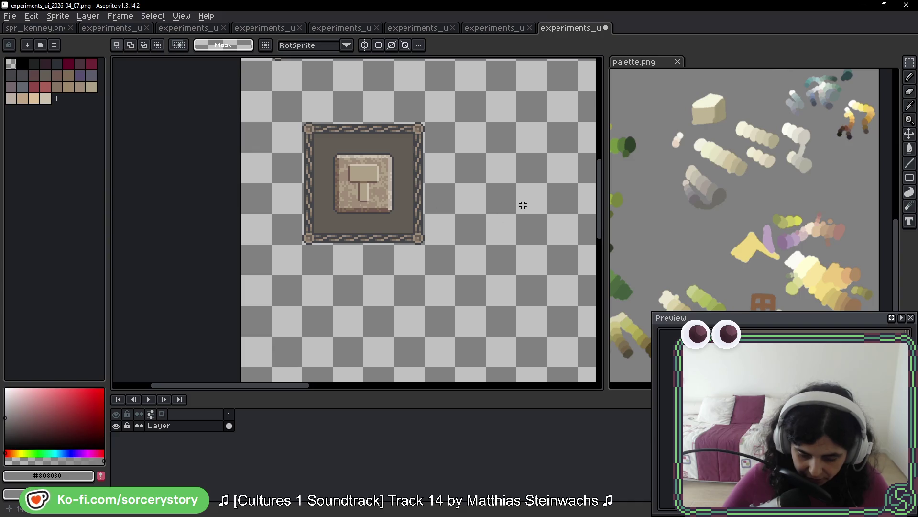
scroll(271, 187, right, 3)
mouse_move(165, 143)
mouse_down()
mouse_move(249, 225)
mouse_move(225, 184)
mouse_move(204, 175)
mouse_move(303, 164)
mouse_move(469, 174)
mouse_move(329, 169)
mouse_up()
- Pan to the painted colour strokes, then bring up the browser's watercolour illustration
scroll(475, 207, down, 2)
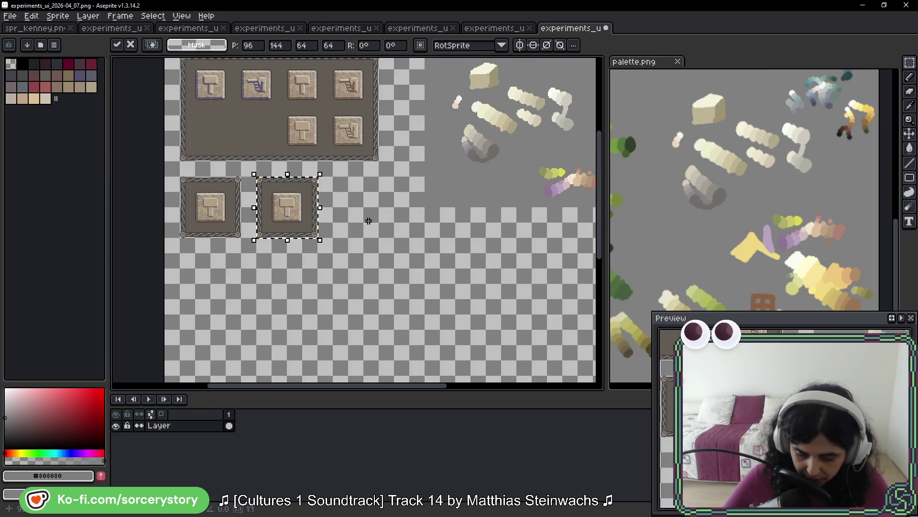
scroll(476, 211, up, 3)
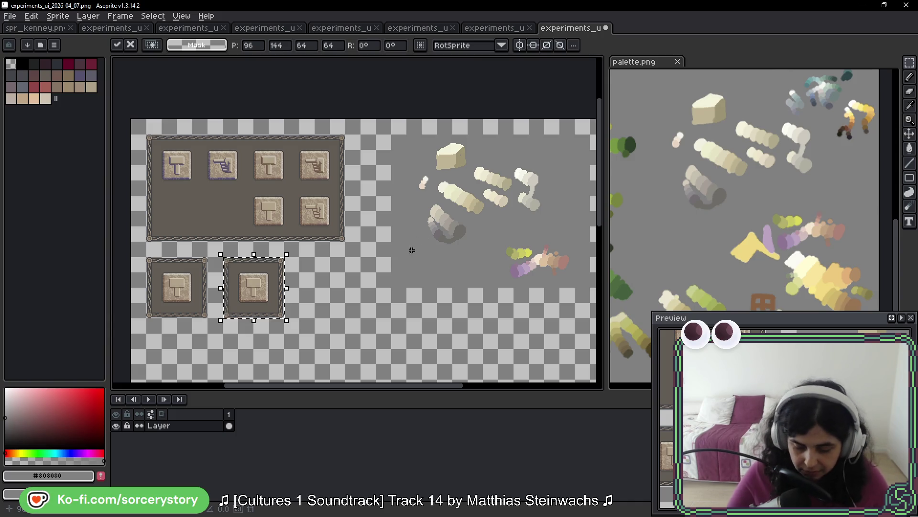
scroll(472, 205, up, 3)
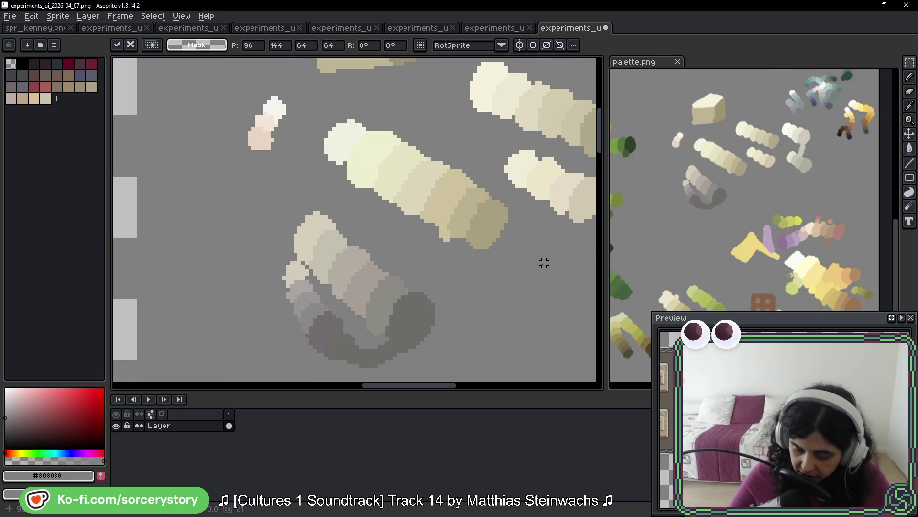
drag(539, 260, 402, 249)
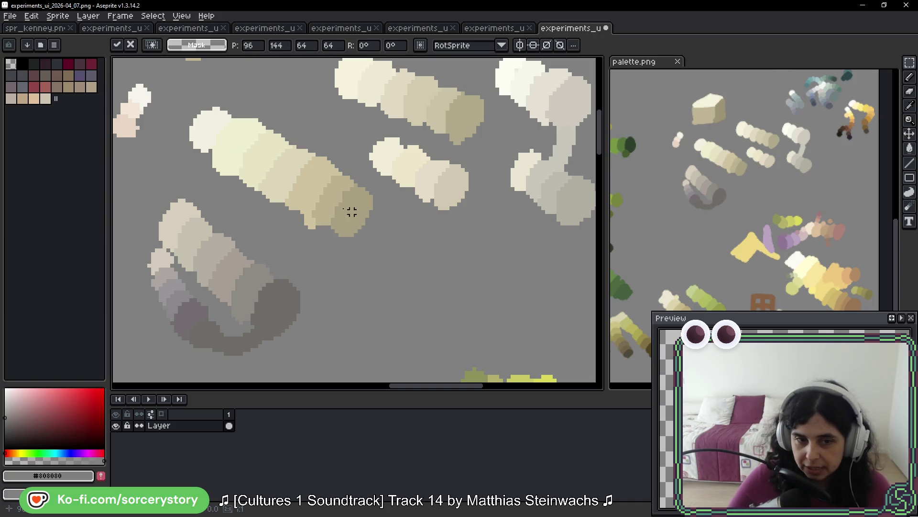
key(alt+Tab)
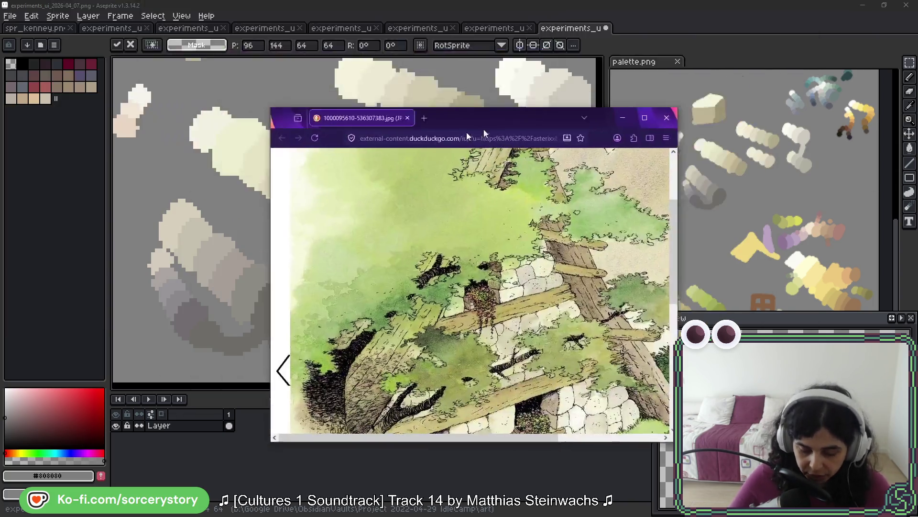
click(416, 233)
scroll(417, 233, down, 2)
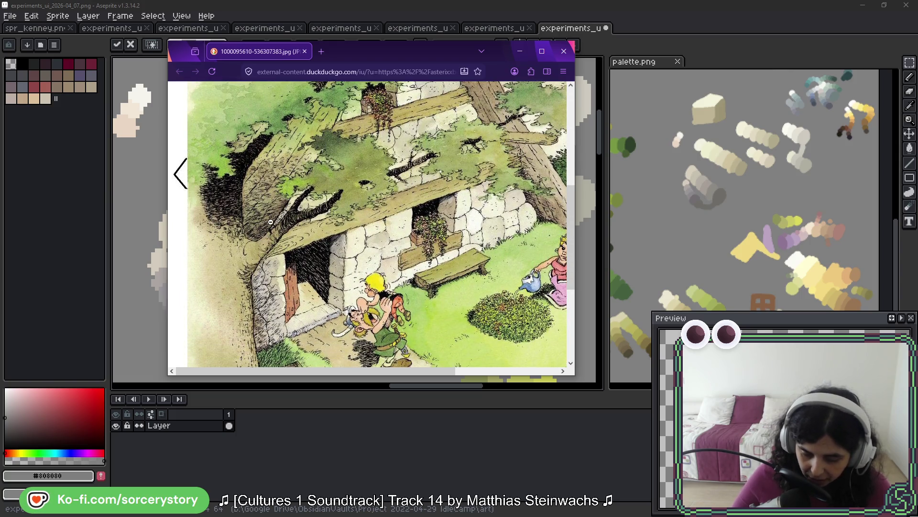
mouse_move(391, 211)
mouse_down()
mouse_move(540, 120)
mouse_move(634, 26)
mouse_up()
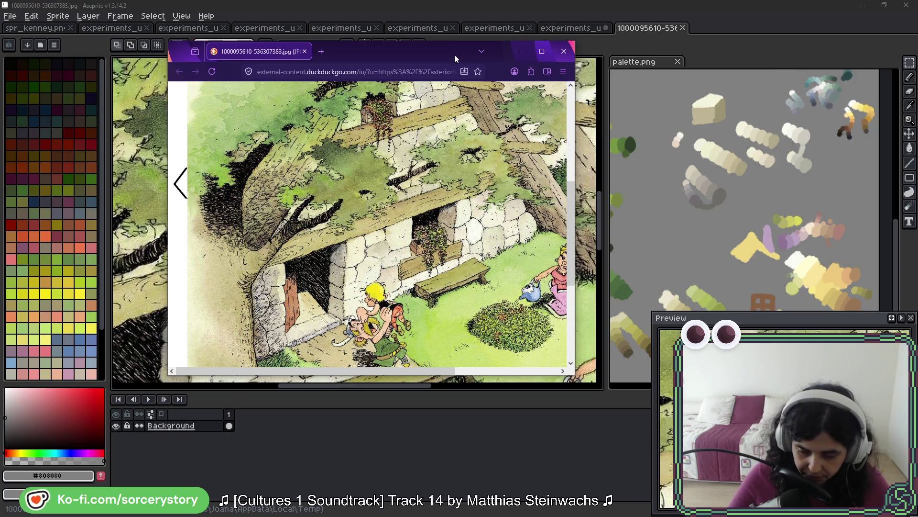
click(520, 51)
- Zoom into the illustration's foliage and sample dark green #25300c with a 1px brush
drag(271, 168, 448, 156)
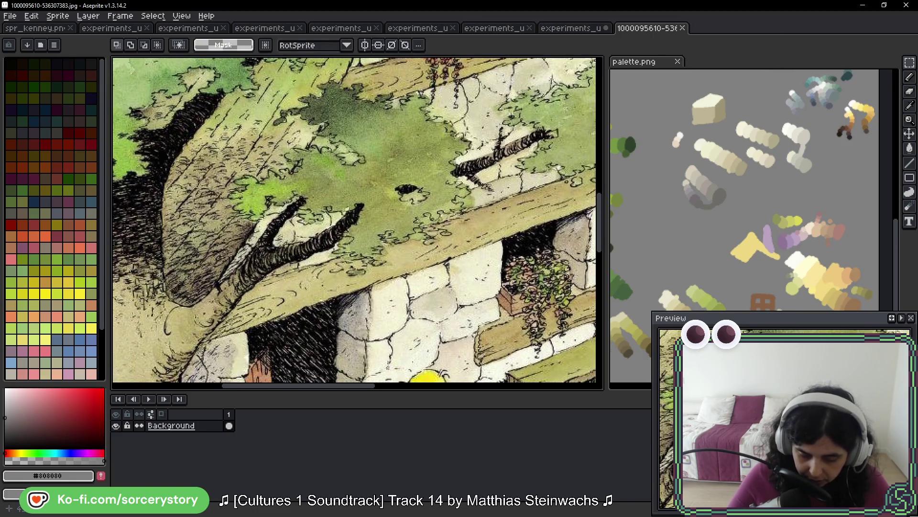
scroll(347, 152, up, 5)
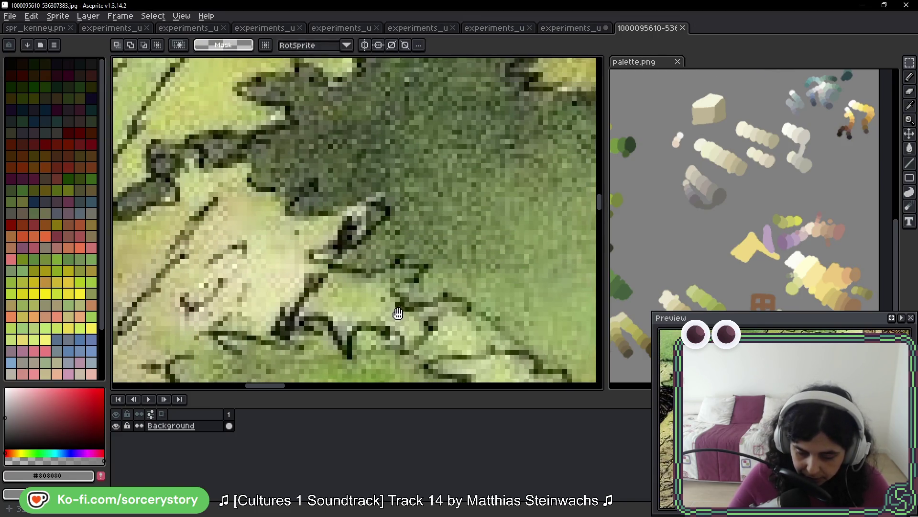
scroll(382, 210, up, 3)
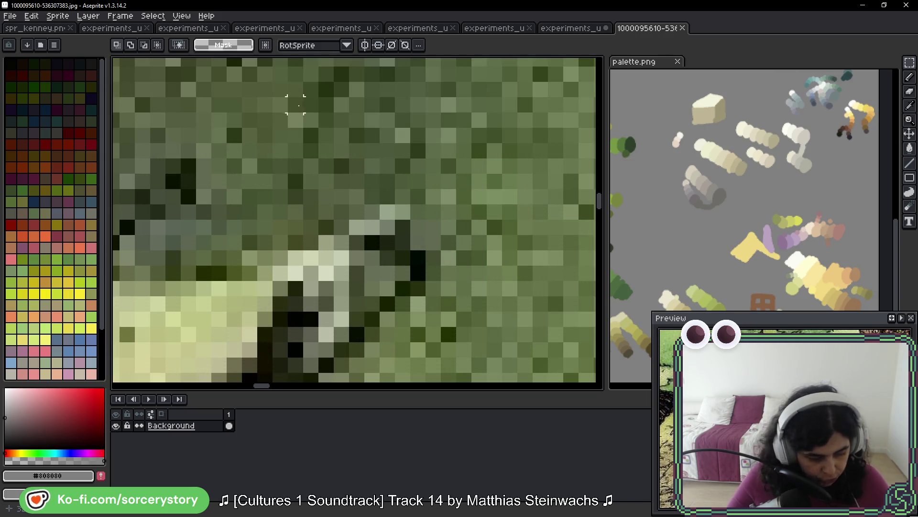
scroll(343, 164, up, 1)
key(e)
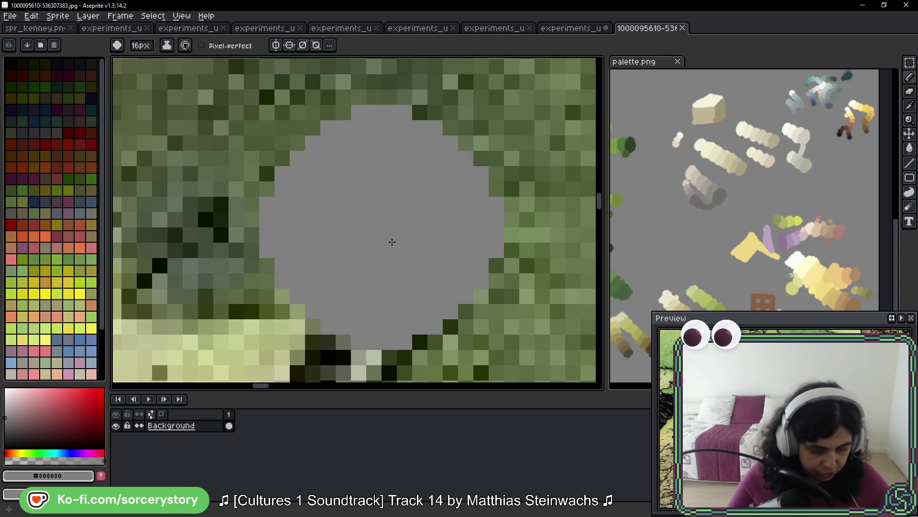
key(minus)
key(minus)
key(minus)
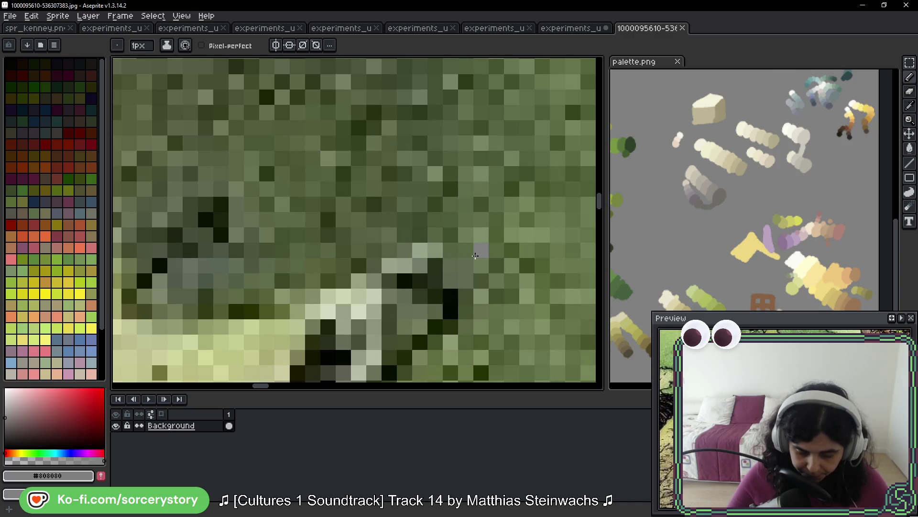
drag(473, 301, 415, 181)
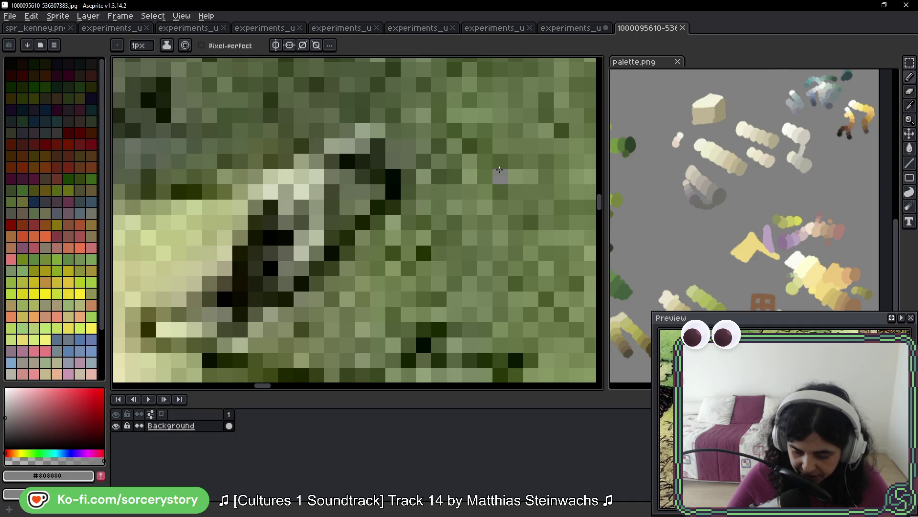
alt+click(395, 200)
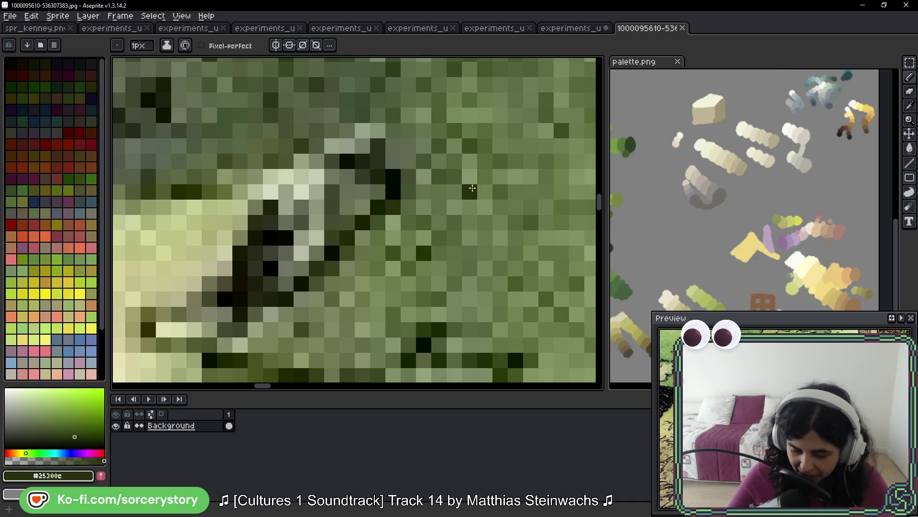
- Paint a 16px dark green test stroke on palette.png and undo it
drag(645, 298, 685, 209)
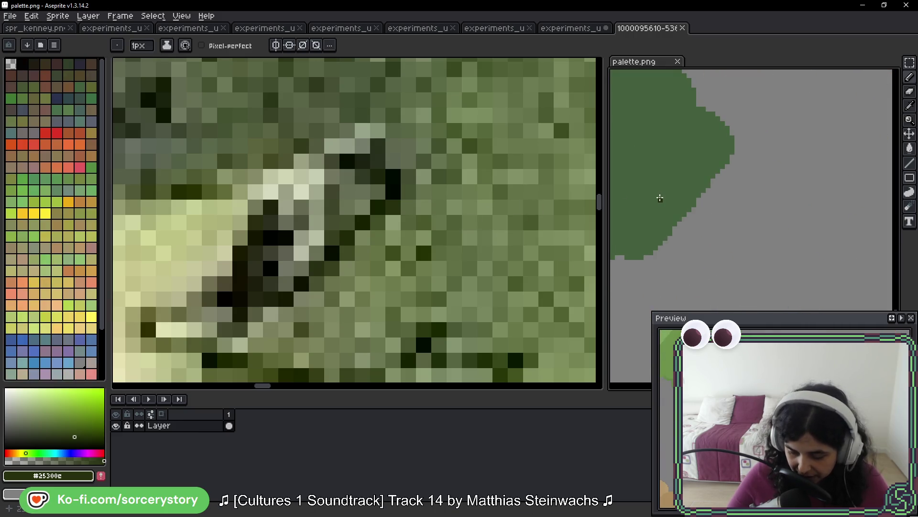
scroll(660, 197, down, 1)
key(plus)
key(plus)
key(plus)
scroll(712, 178, down, 1)
scroll(675, 190, up, 1)
mouse_move(751, 177)
mouse_down()
mouse_move(779, 174)
mouse_move(837, 220)
mouse_up()
key(ctrl+z)
- Undo the test dabs on the illustration and return to experiments_ui_2026-04_07.png
click(418, 130)
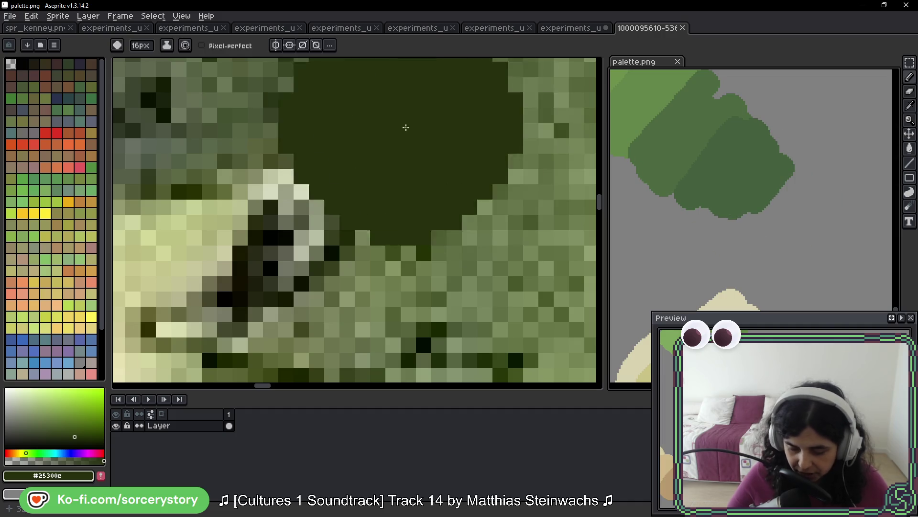
drag(375, 168, 433, 158)
key(minus)
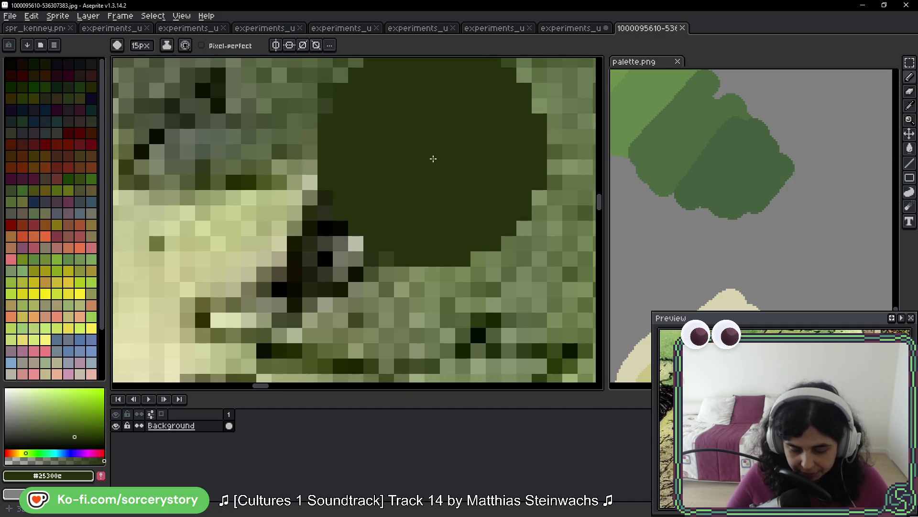
key(ctrl+z)
key(ctrl+z)
key(minus)
key(minus)
key(minus)
scroll(432, 158, down, 5)
mouse_move(457, 267)
mouse_down()
mouse_move(487, 314)
mouse_move(399, 112)
mouse_move(412, 215)
mouse_move(267, 205)
mouse_up()
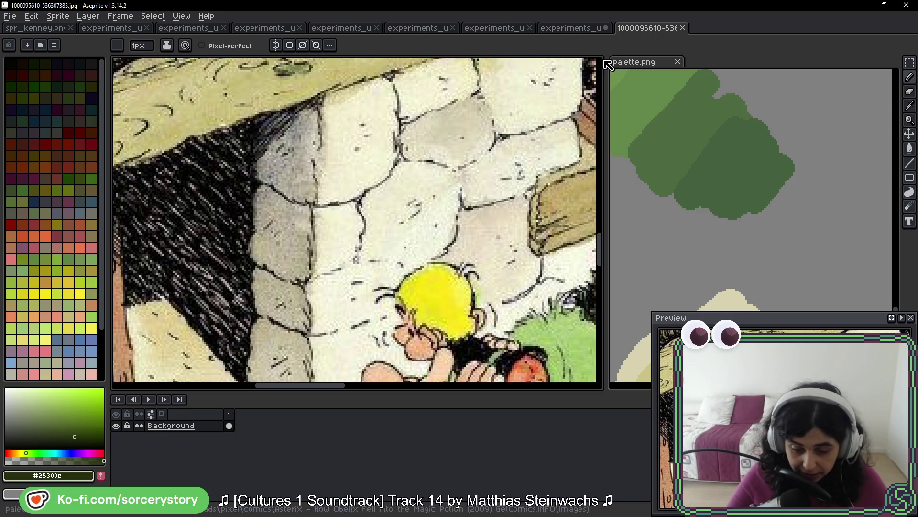
key(ctrl+shift+Tab)
scroll(453, 186, down, 4)
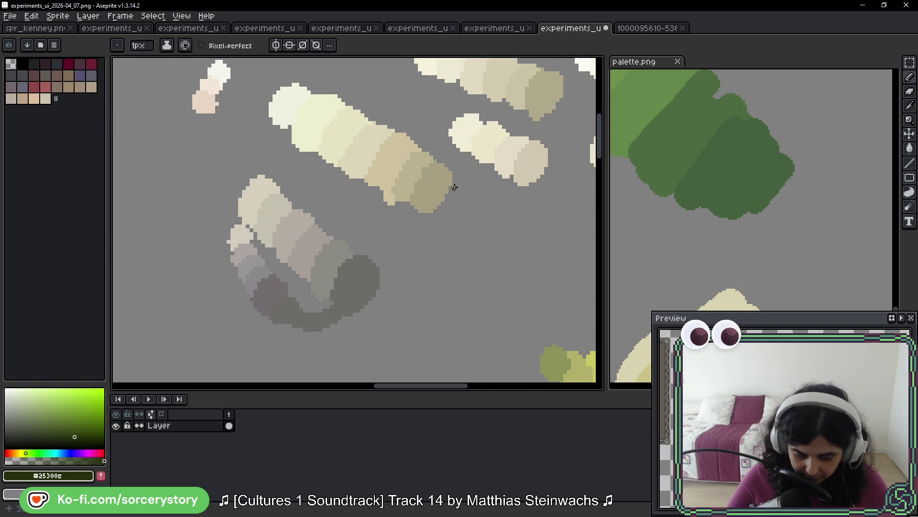
mouse_move(463, 137)
mouse_down()
mouse_move(551, 137)
mouse_move(432, 152)
mouse_up()
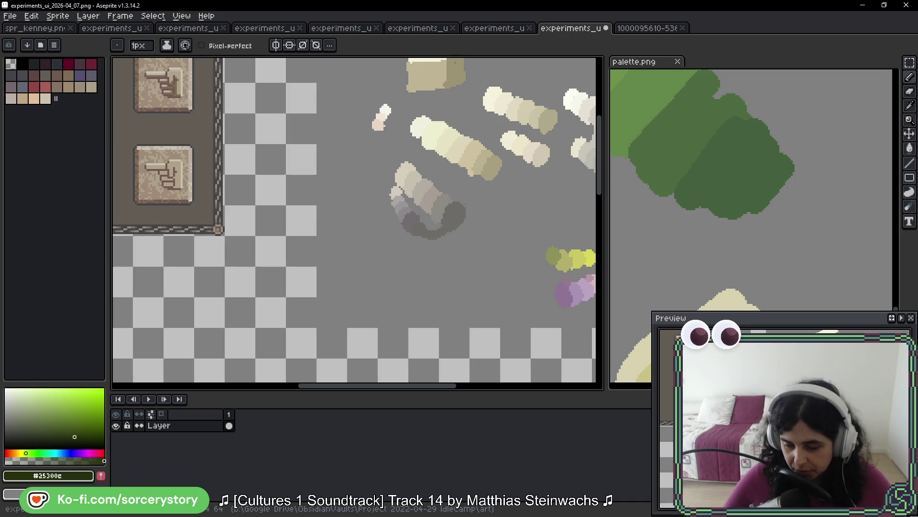
- Switch to the comic reference image and zoom in closely on its pixels
click(651, 28)
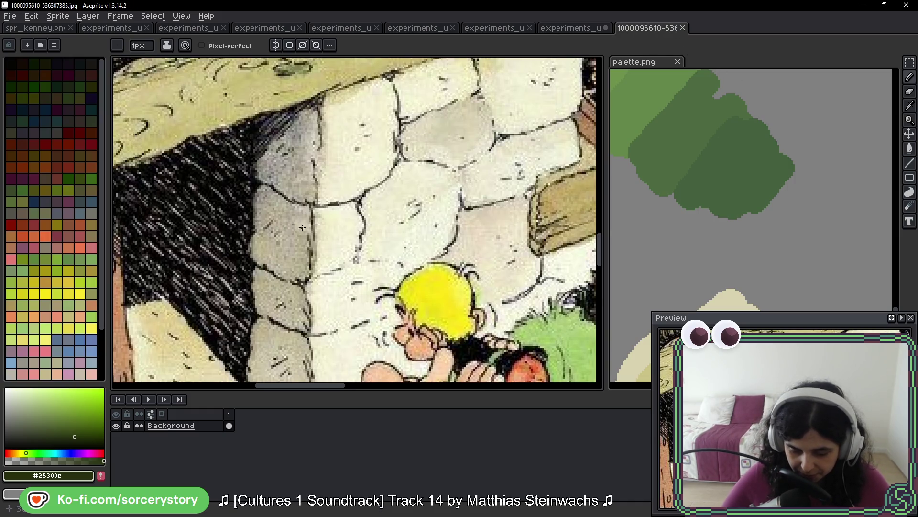
scroll(301, 228, up, 5)
mouse_move(417, 167)
mouse_down()
mouse_move(359, 178)
mouse_move(250, 166)
mouse_up()
scroll(501, 162, up, 1)
scroll(501, 163, down, 1)
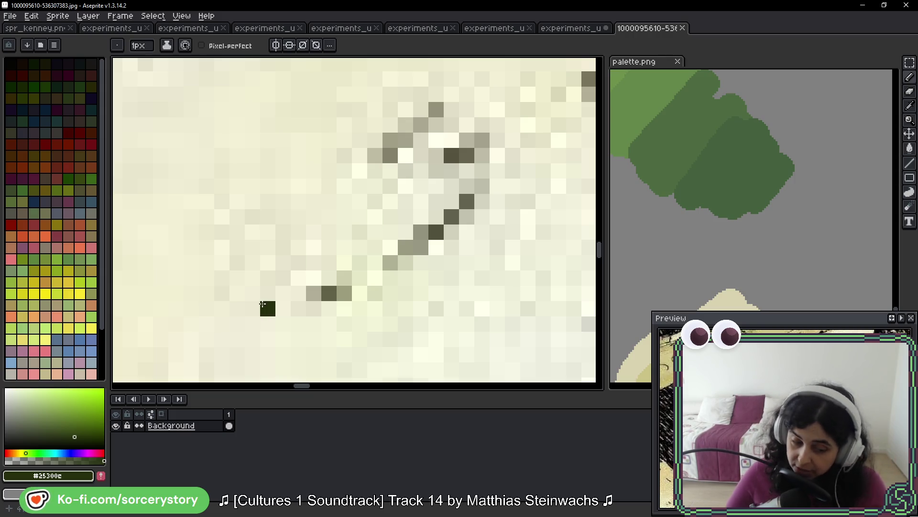
- Generate a New Palette from Sprite with the 256-colour limit
click(58, 45)
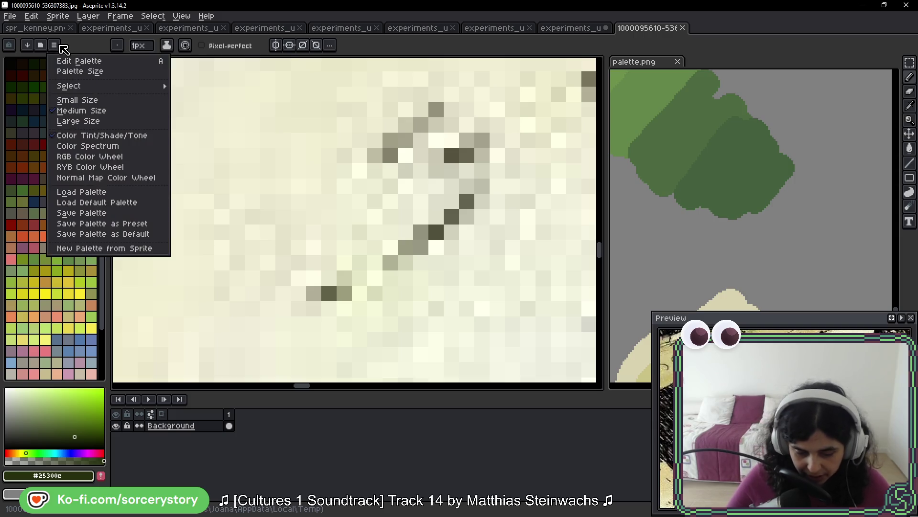
click(128, 248)
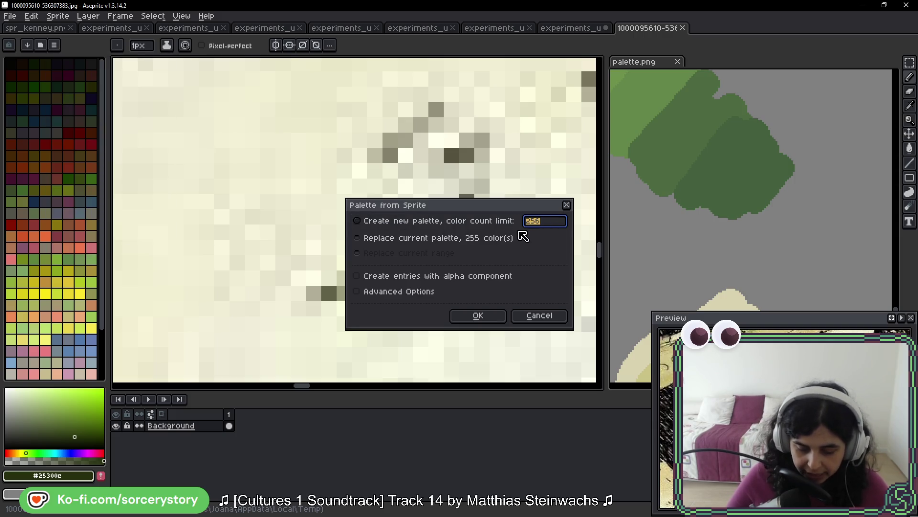
click(478, 316)
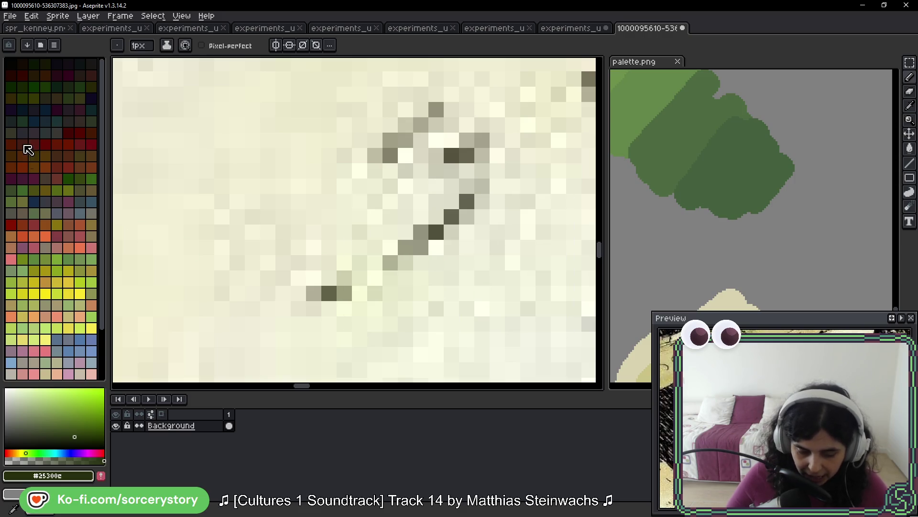
mouse_move(106, 92)
mouse_down()
mouse_move(105, 191)
mouse_move(102, 92)
mouse_move(45, 246)
mouse_up()
scroll(74, 239, up, 3)
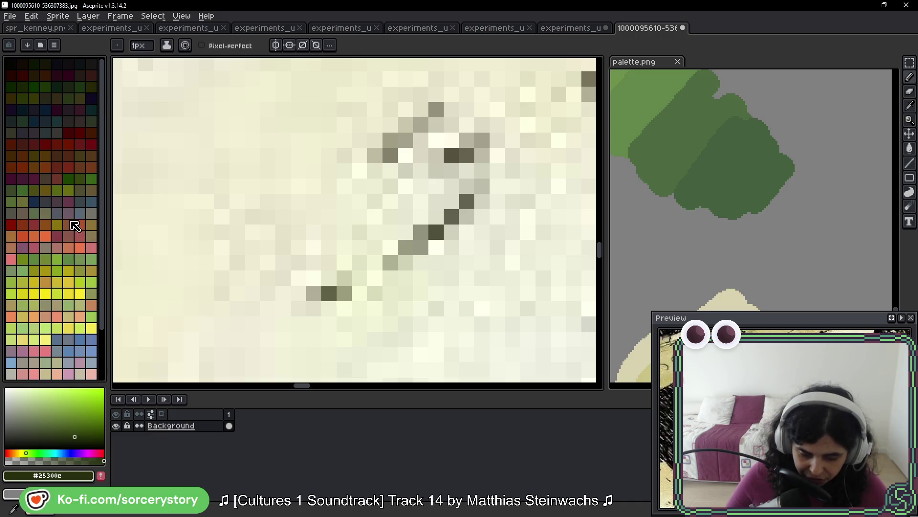
click(230, 164)
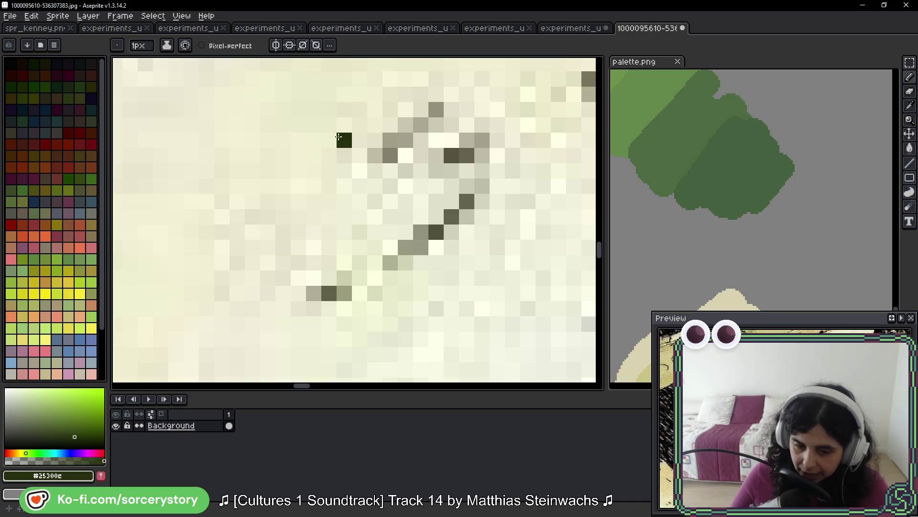
scroll(430, 130, down, 3)
scroll(430, 130, down, 1)
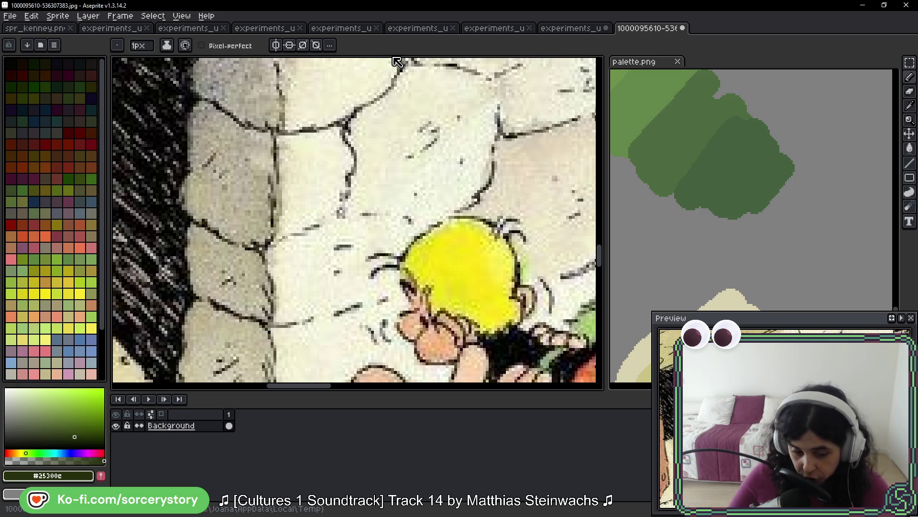
- Regenerate the comic's palette from sprite colours with a 99999 colour-count limit and review it
right_click(58, 64)
click(118, 249)
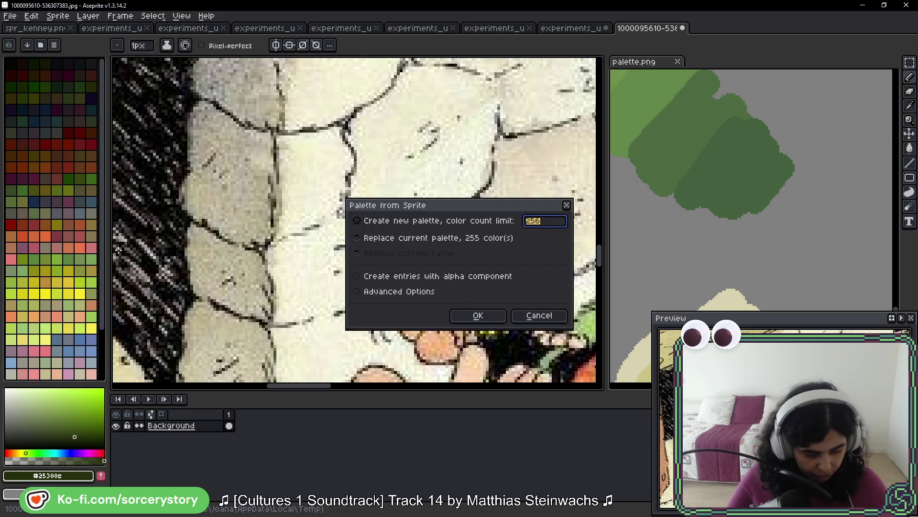
text(99999)
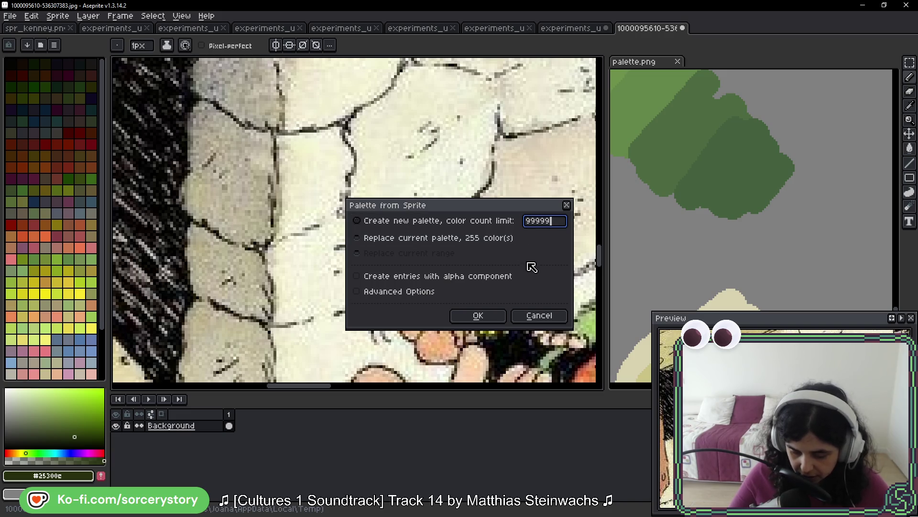
click(498, 316)
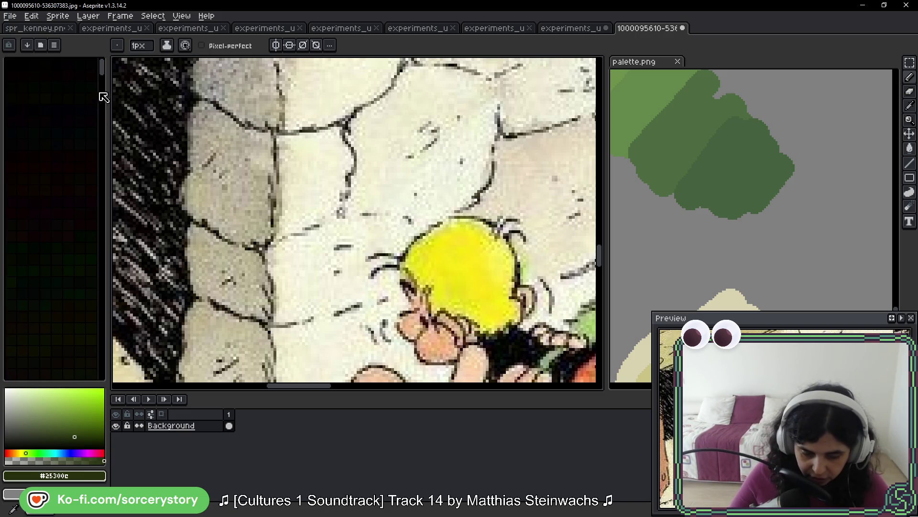
mouse_move(107, 68)
mouse_down()
mouse_move(115, 318)
mouse_move(102, 373)
mouse_up()
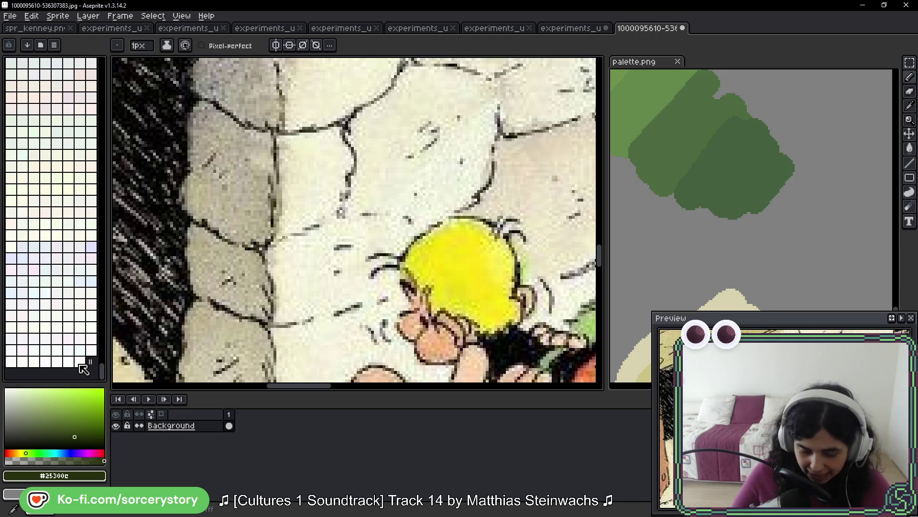
mouse_move(102, 371)
mouse_down()
mouse_move(103, 344)
mouse_move(108, 382)
mouse_move(106, 64)
mouse_up()
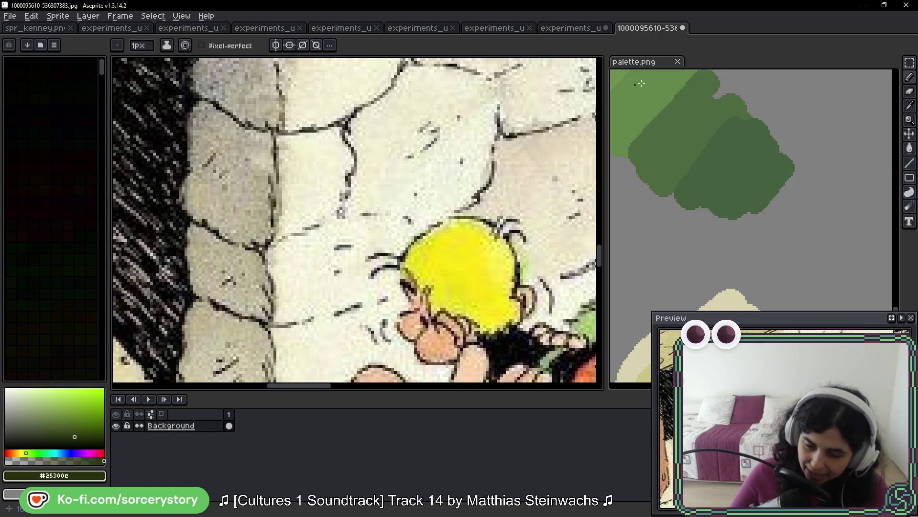
scroll(460, 195, down, 4)
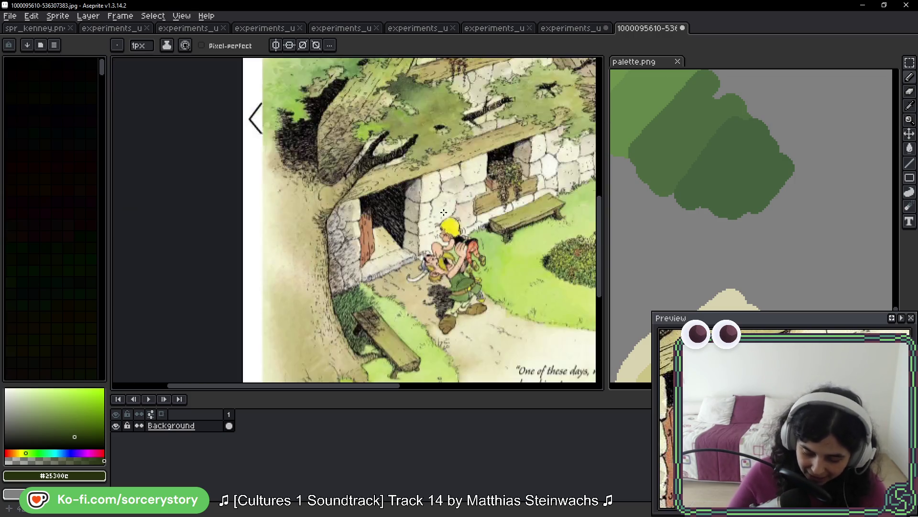
scroll(417, 179, up, 1)
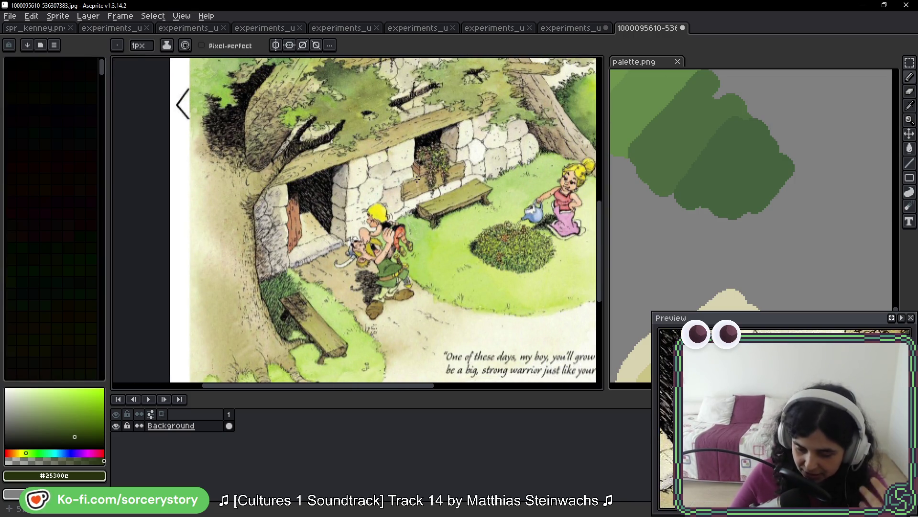
click(572, 28)
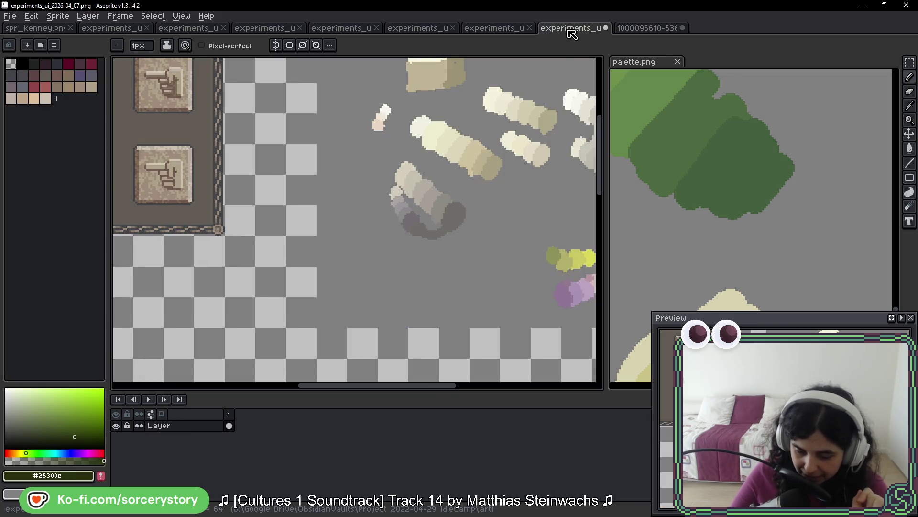
drag(367, 204, 394, 183)
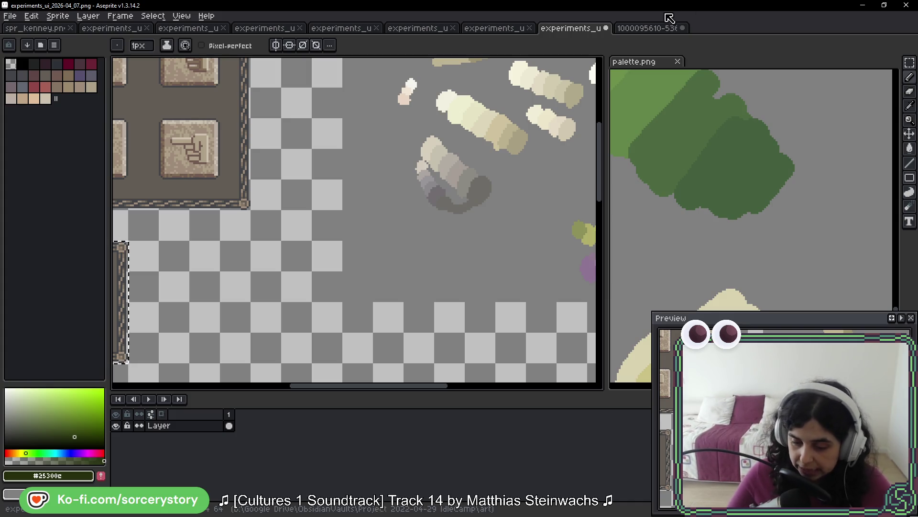
click(630, 28)
scroll(304, 252, up, 5)
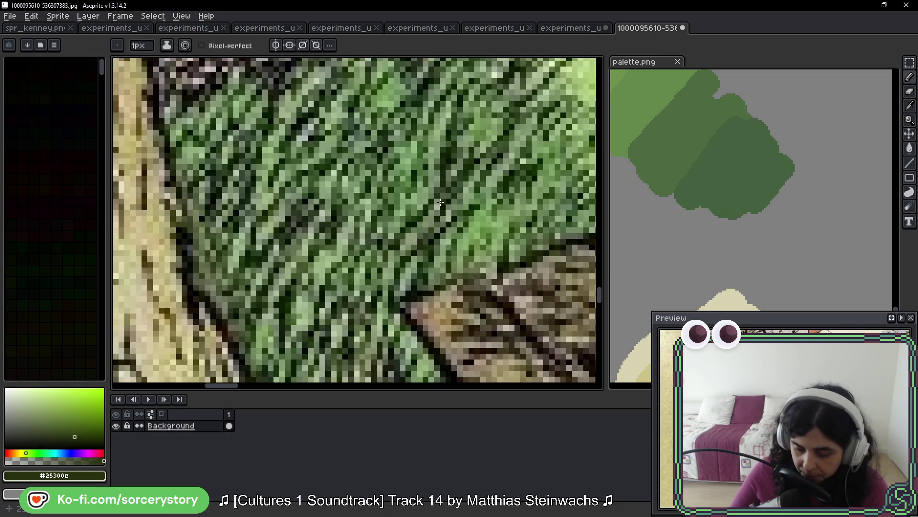
- Navigate to the grass beside the bench and eyedrop the dark green #233712
scroll(440, 202, down, 4)
drag(521, 166, 468, 232)
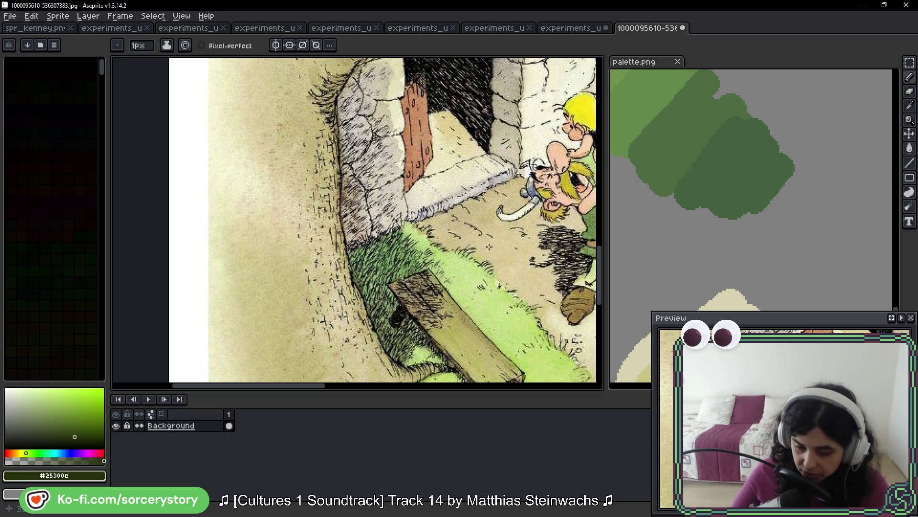
drag(490, 246, 441, 218)
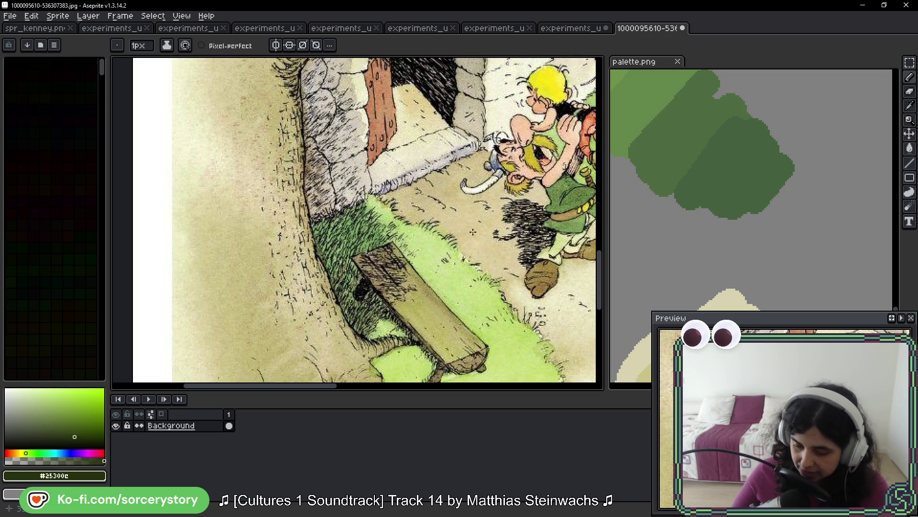
scroll(473, 232, up, 4)
drag(471, 134, 355, 218)
scroll(447, 185, down, 3)
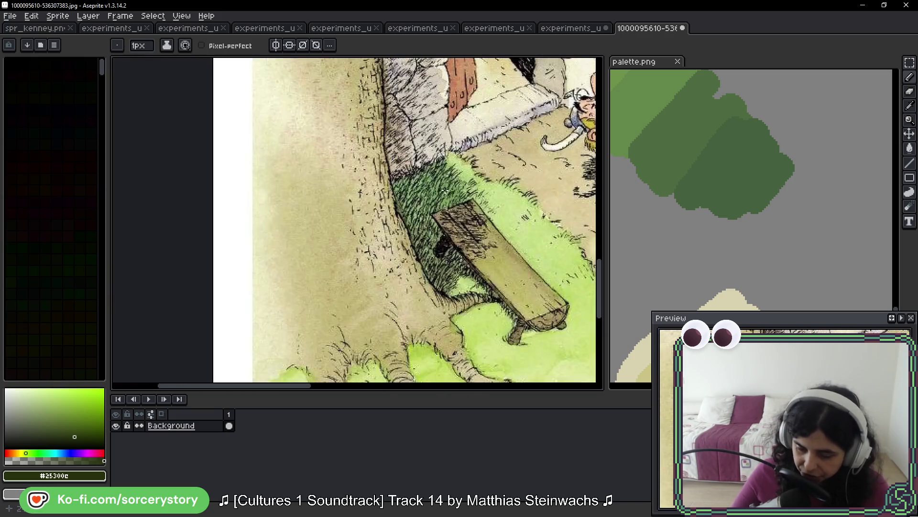
scroll(445, 190, up, 5)
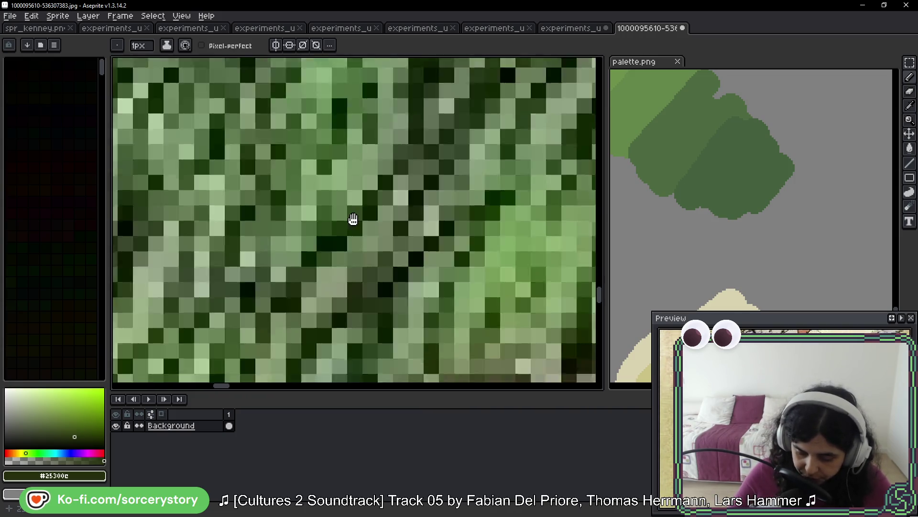
drag(353, 218, 359, 185)
drag(318, 246, 381, 187)
scroll(380, 187, down, 3)
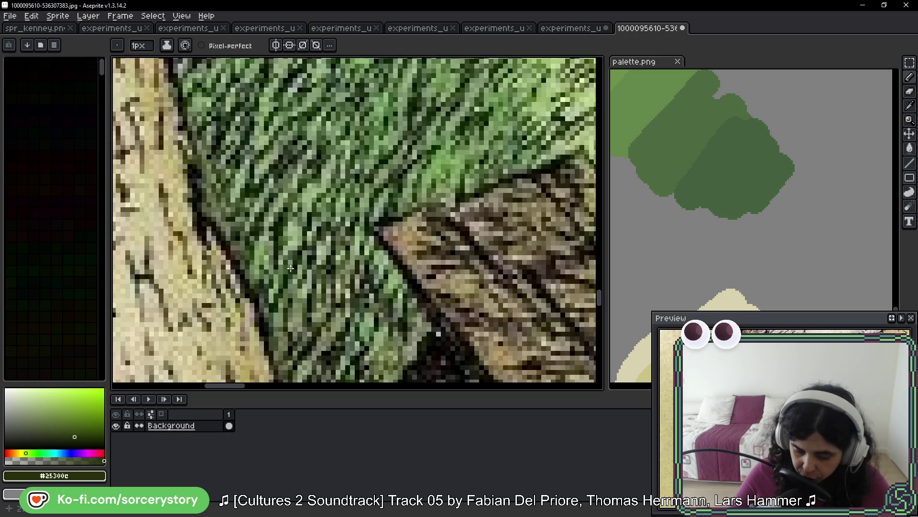
scroll(289, 269, up, 4)
key(i)
click(340, 153)
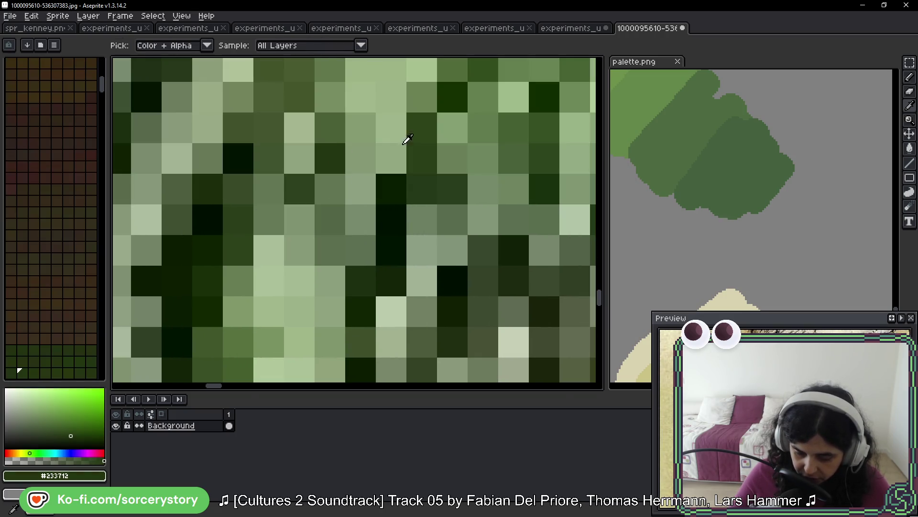
- Scribble #233712 on the palette.png tree with the pencil, then undo the scribbles
key(b)
mouse_move(727, 174)
mouse_down()
mouse_move(795, 177)
mouse_move(772, 215)
mouse_up()
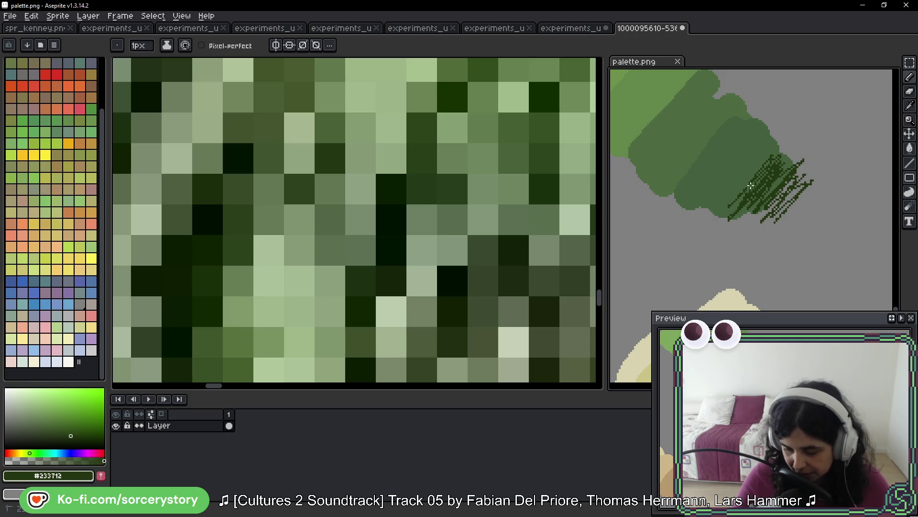
key(ctrl+z)
key(ctrl+z)
key(ctrl+z)
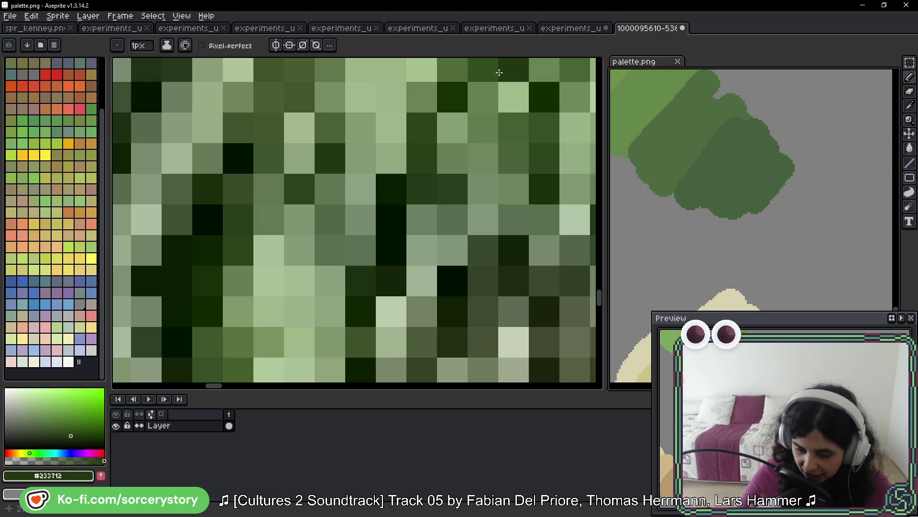
scroll(382, 187, down, 2)
scroll(382, 187, down, 2)
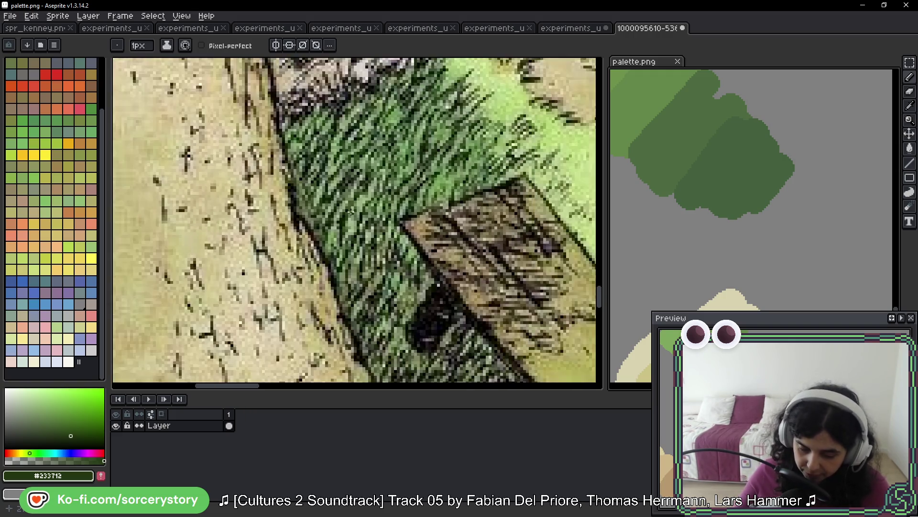
- Browse the comic village reference, then return to the experiments_ui_2026-04_07.png document
scroll(739, 140, down, 3)
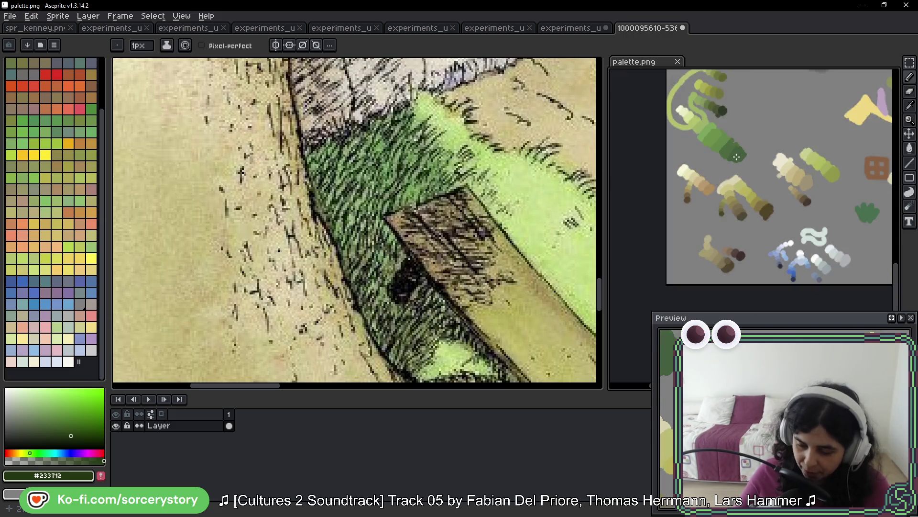
scroll(310, 209, down, 2)
scroll(311, 209, down, 2)
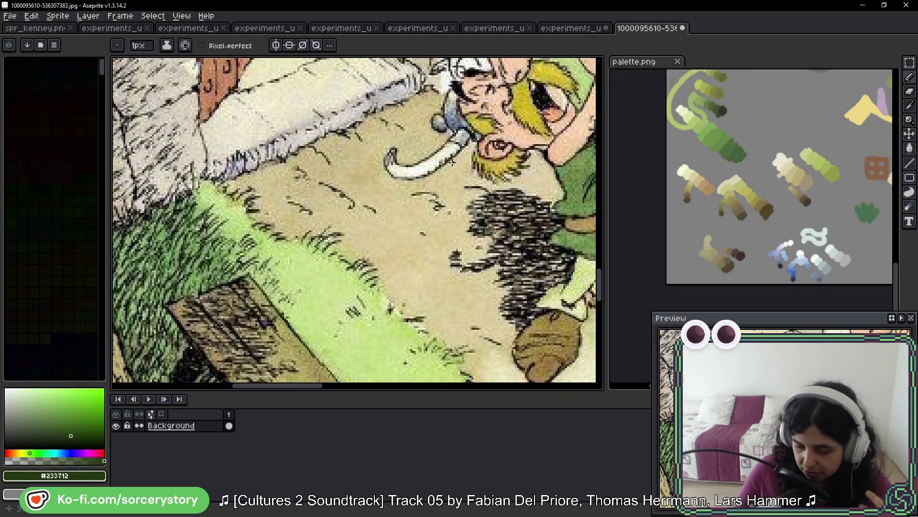
scroll(354, 181, up, 2)
scroll(363, 179, up, 2)
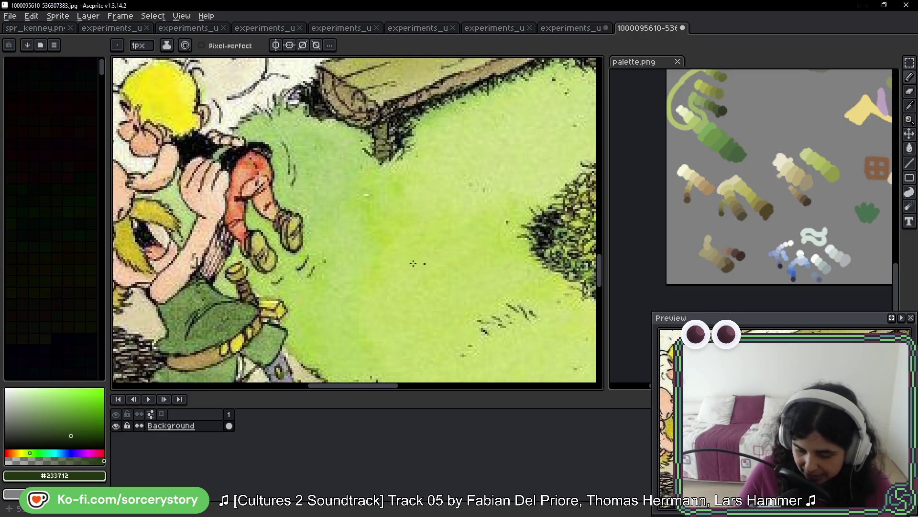
scroll(435, 260, down, 3)
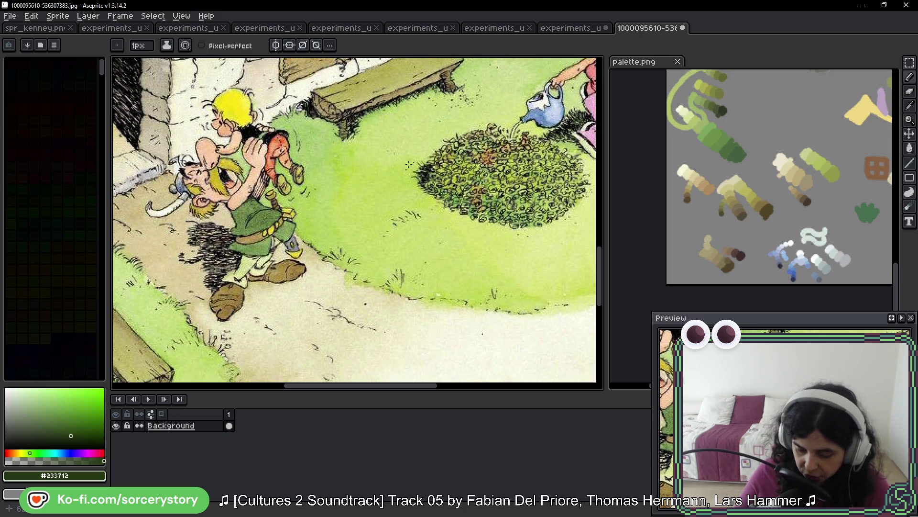
scroll(418, 160, right, 3)
scroll(412, 182, left, 2)
scroll(412, 182, up, 1)
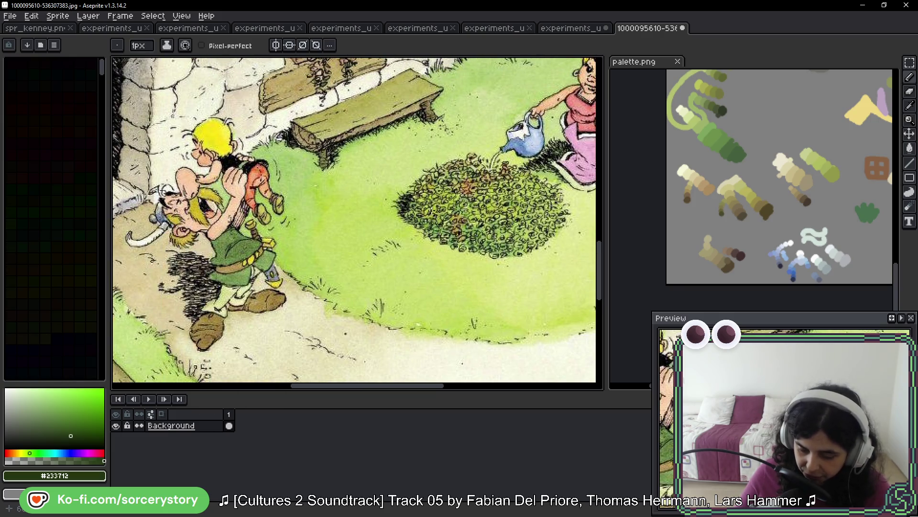
scroll(445, 249, right, 5)
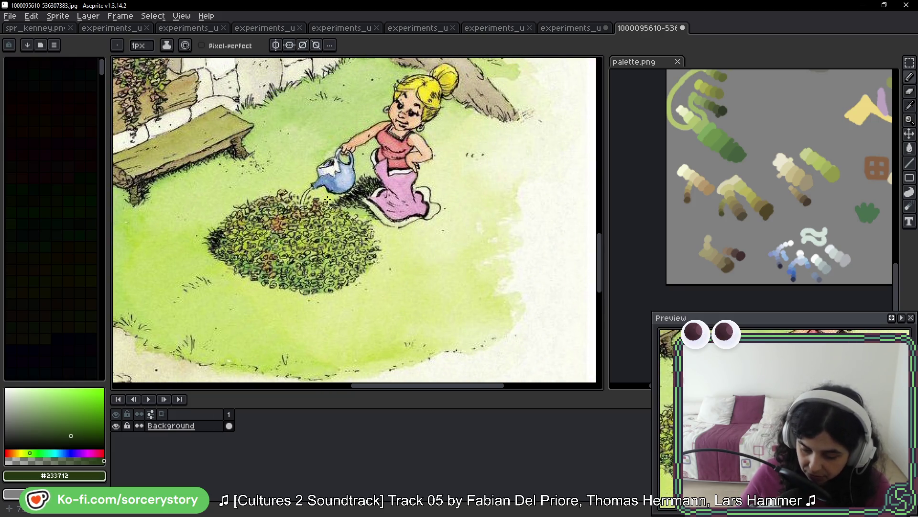
scroll(334, 162, left, 5)
scroll(334, 162, up, 3)
scroll(485, 150, left, 3)
scroll(324, 302, down, 10)
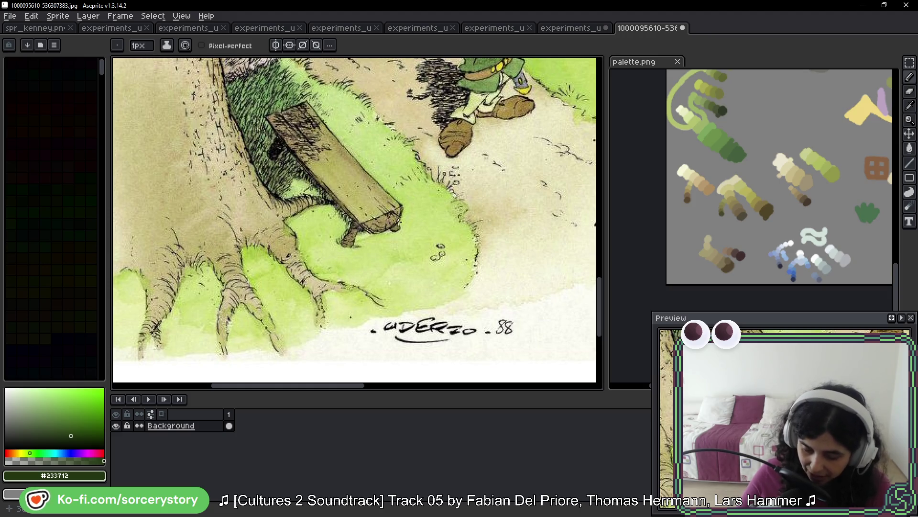
scroll(467, 139, up, 10)
scroll(466, 139, right, 3)
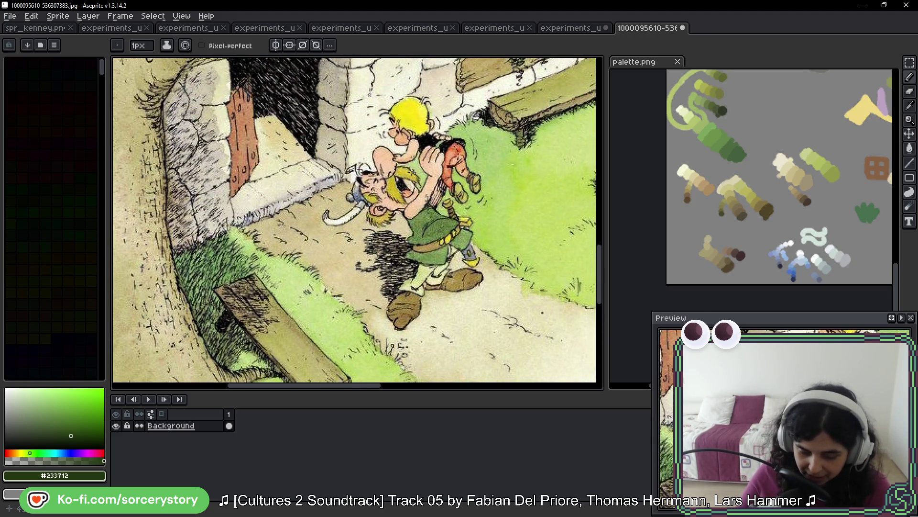
scroll(482, 268, up, 10)
scroll(482, 268, left, 2)
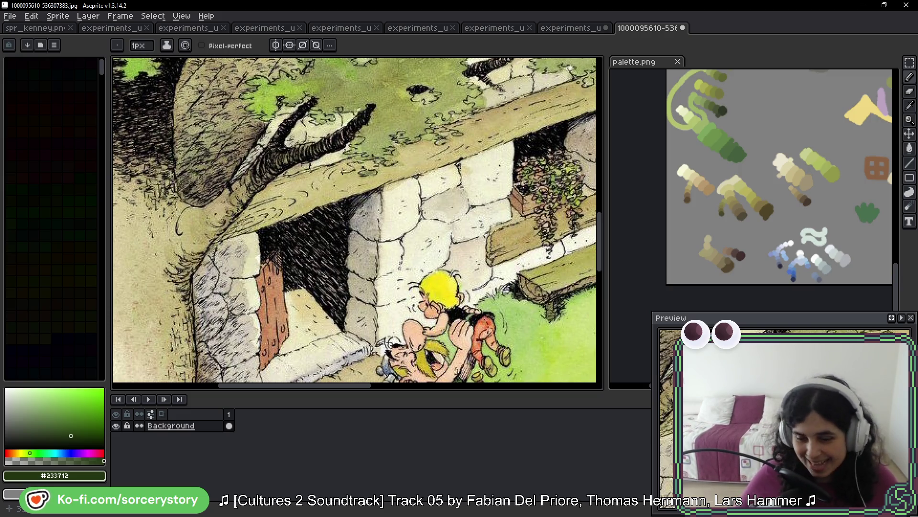
click(547, 30)
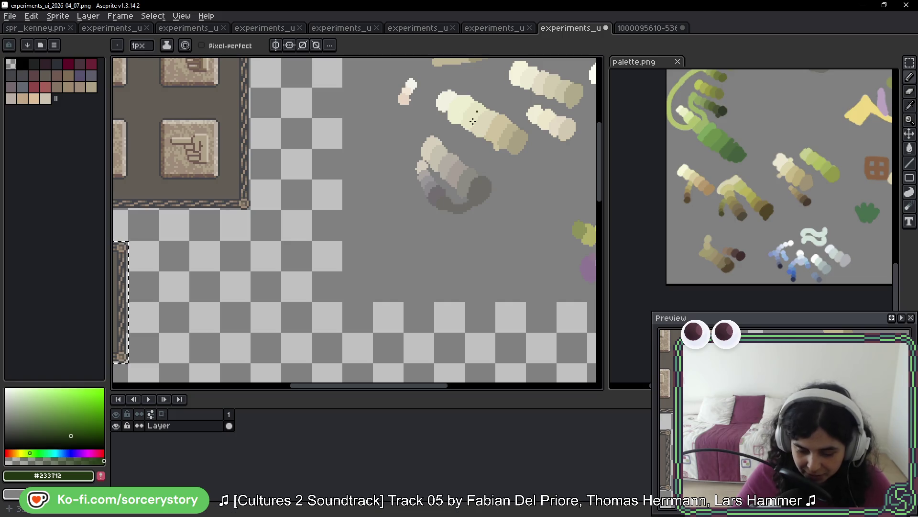
- Select the Paint Bucket (G) and centre the view on the two framed hammer panels
scroll(387, 217, left, 2)
mouse_move(387, 217)
mouse_down()
mouse_move(446, 154)
mouse_move(528, 212)
mouse_up()
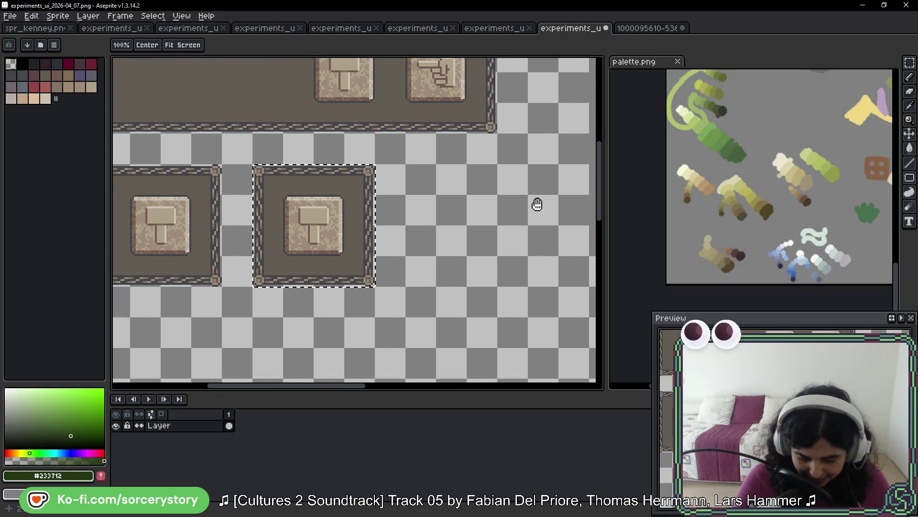
key(g)
drag(549, 128, 508, 133)
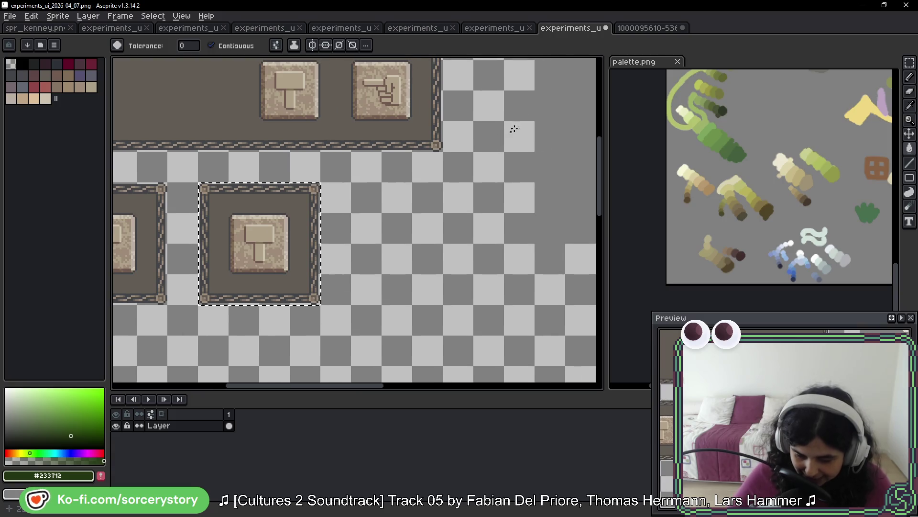
scroll(753, 199, up, 3)
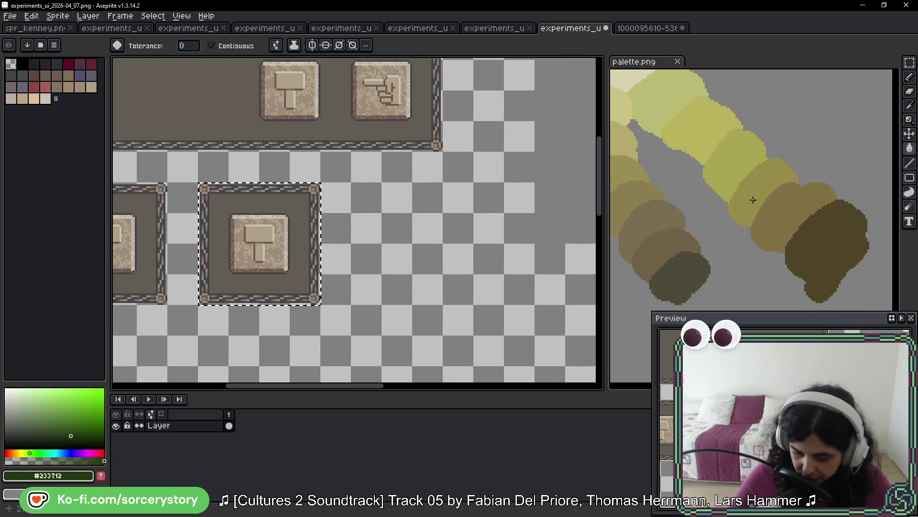
scroll(754, 200, down, 3)
scroll(789, 150, up, 3)
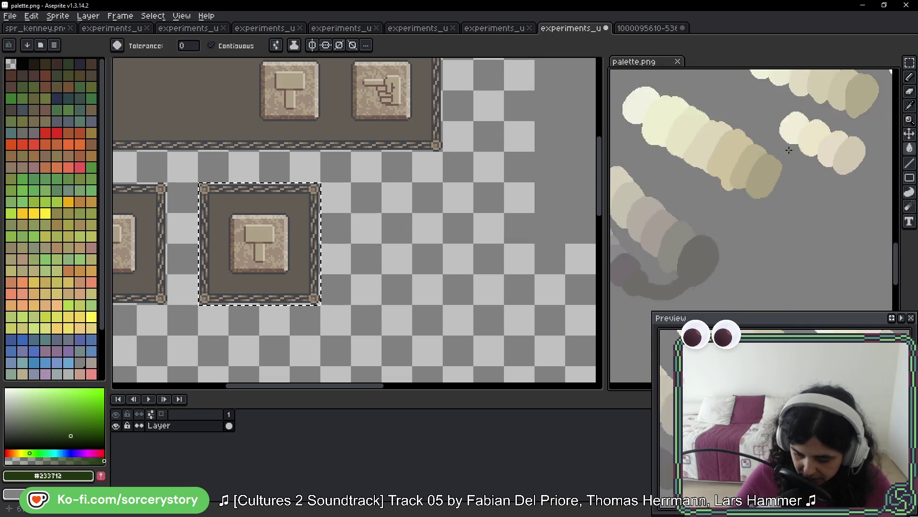
scroll(790, 150, up, 2)
mouse_move(447, 137)
mouse_down()
mouse_move(246, 257)
mouse_move(394, 191)
mouse_up()
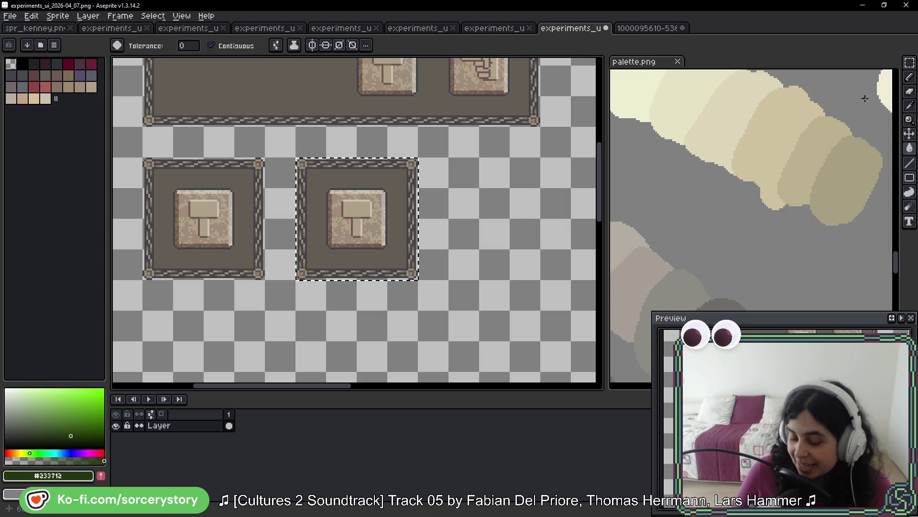
click(652, 30)
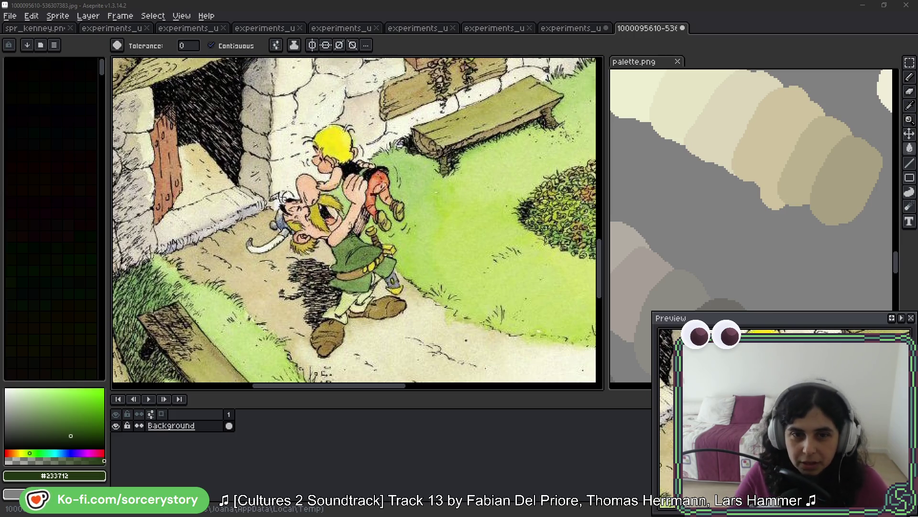
drag(875, 174, 727, 37)
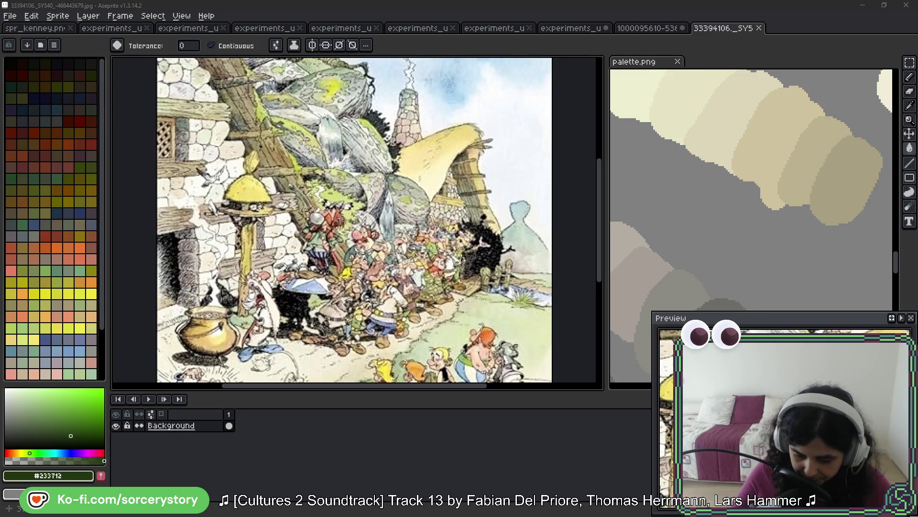
- Zoom in on the characters of the 33394106 crowded village street comic
scroll(367, 215, up, 5)
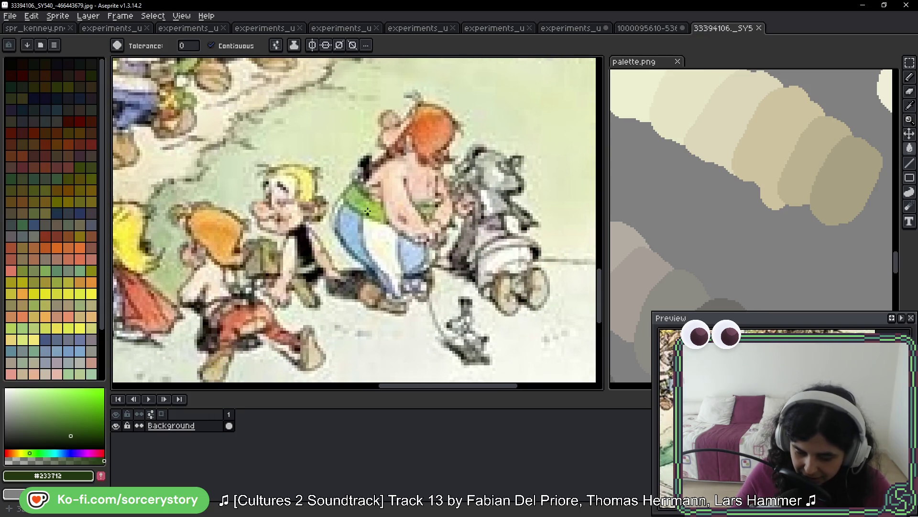
scroll(416, 184, up, 1)
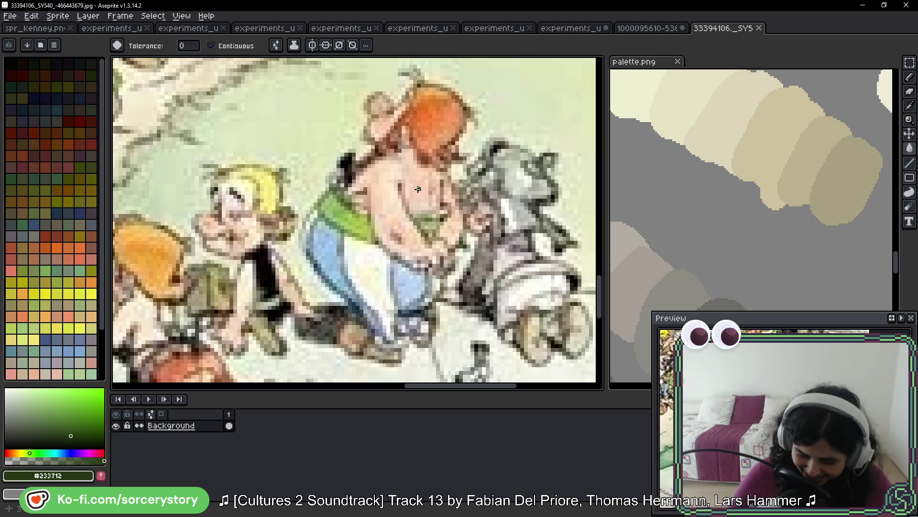
scroll(411, 249, down, 1)
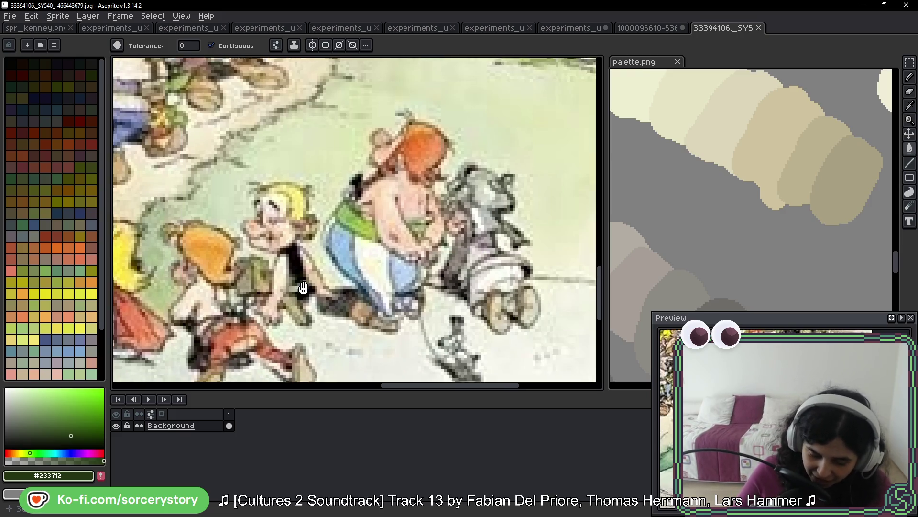
scroll(408, 184, up, 1)
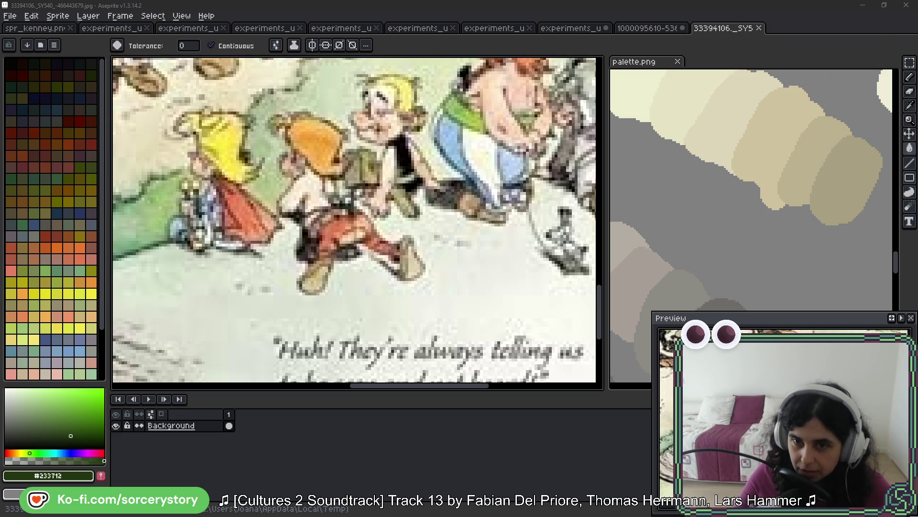
- Open the falling-Obelix illustration as a new document and bring the sickle and boots into view
drag(768, 24, 789, 25)
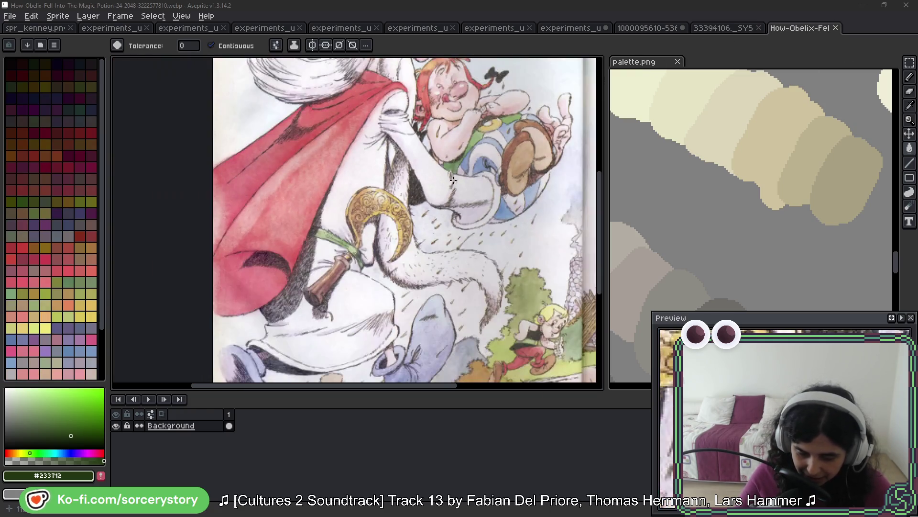
scroll(442, 180, up, 2)
scroll(427, 246, up, 1)
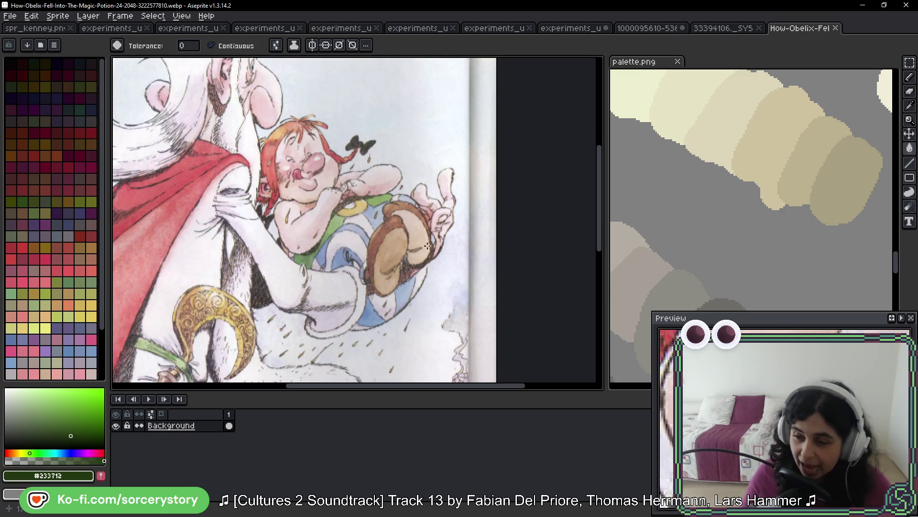
scroll(411, 316, down, 5)
scroll(381, 243, up, 1)
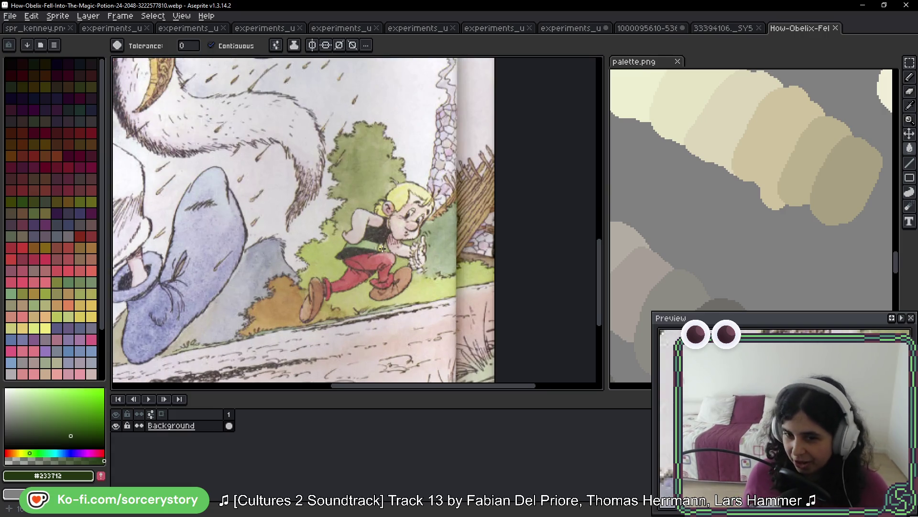
scroll(342, 169, down, 1)
mouse_move(343, 170)
mouse_down()
mouse_move(494, 182)
mouse_move(395, 225)
mouse_up()
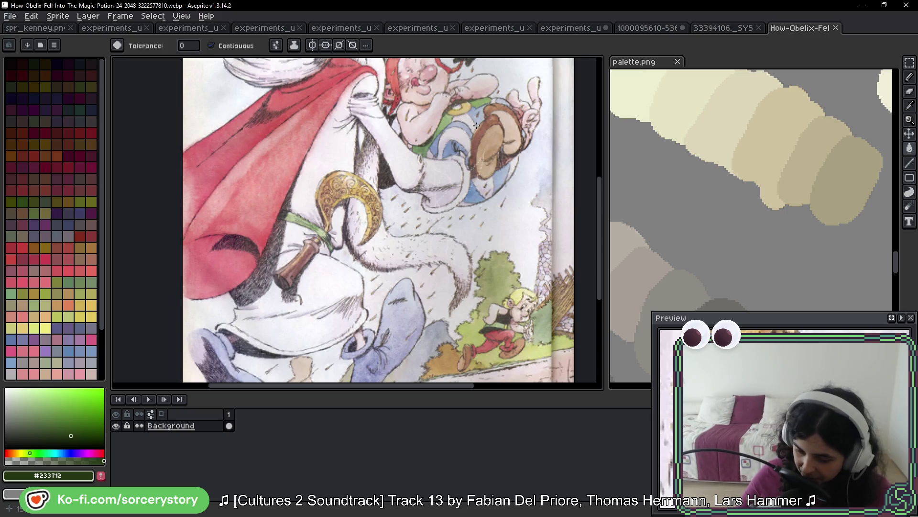
- Zoom in closely on the sickle and boots details of the Obelix page
scroll(454, 206, up, 3)
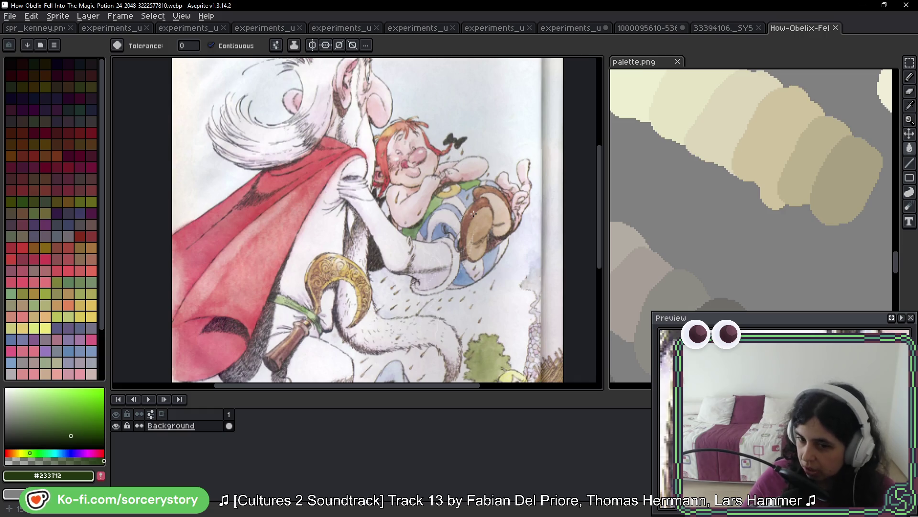
scroll(401, 206, up, 3)
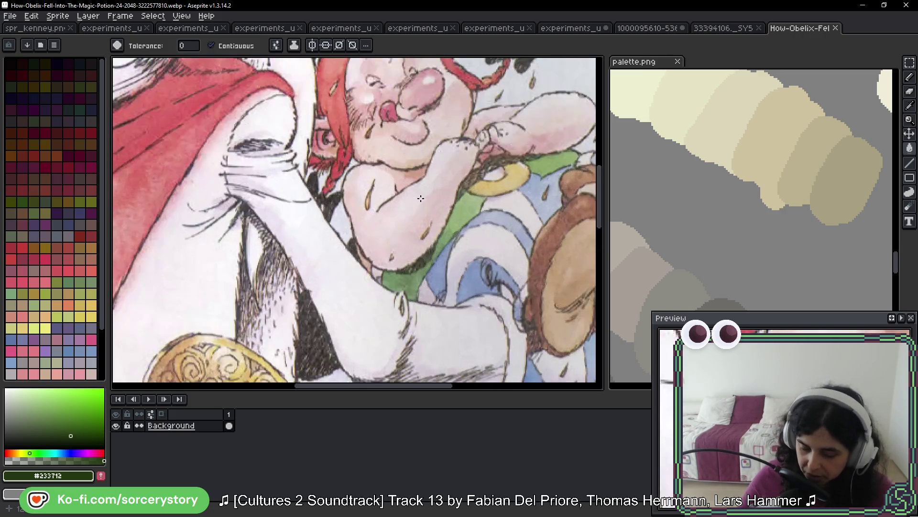
scroll(420, 198, up, 1)
scroll(492, 146, up, 1)
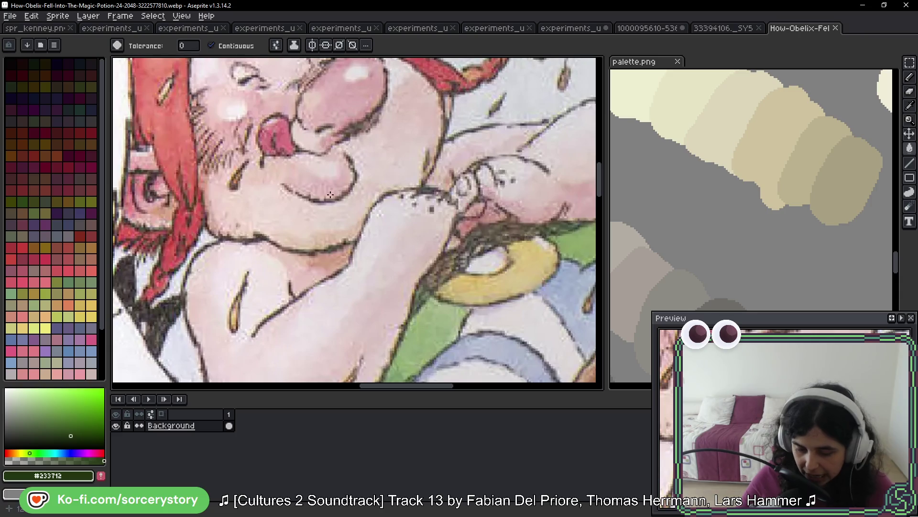
scroll(332, 191, up, 2)
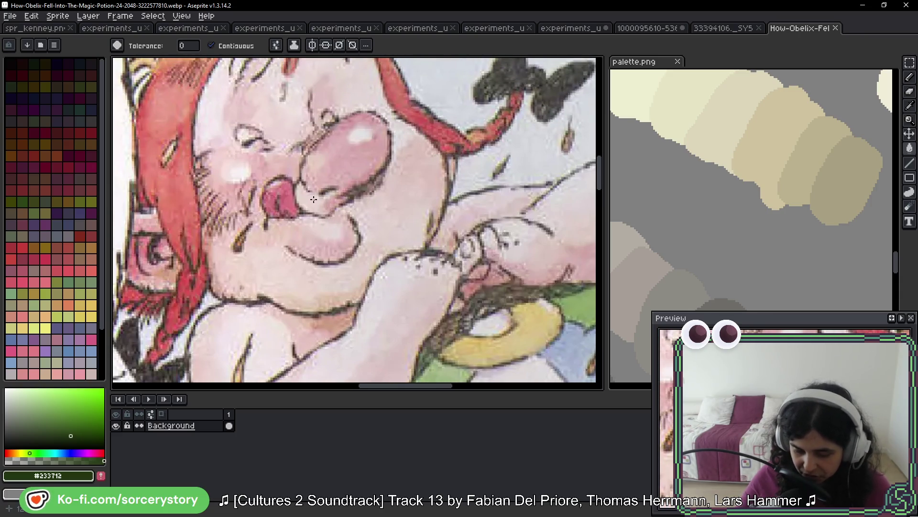
scroll(335, 196, up, 2)
scroll(352, 199, up, 2)
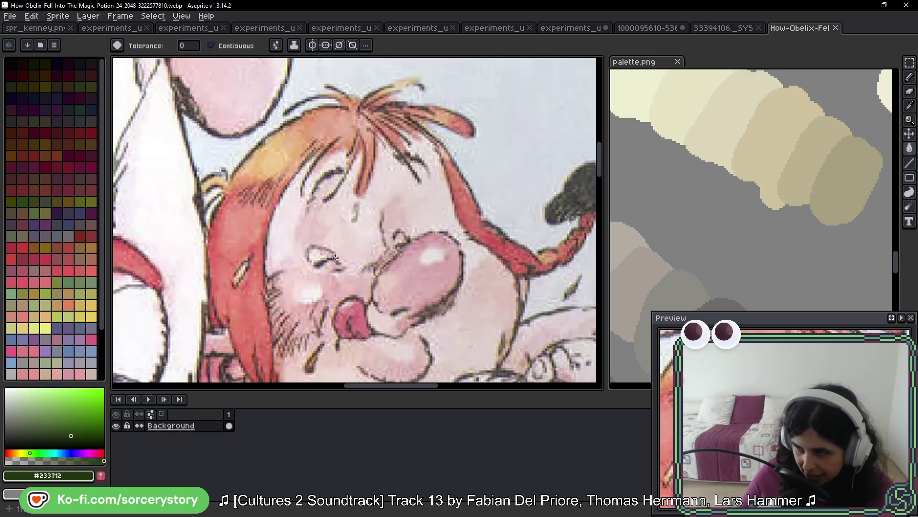
scroll(336, 258, down, 3)
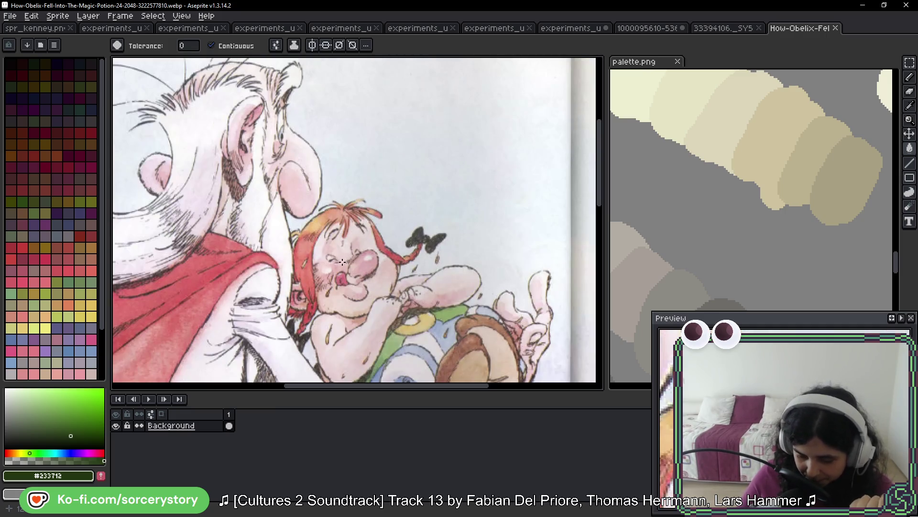
- Pan up to Asterix running and around the page, then return to the experiments_ui sprite
drag(278, 349, 280, 139)
drag(306, 287, 304, 229)
drag(330, 306, 336, 214)
scroll(382, 239, up, 5)
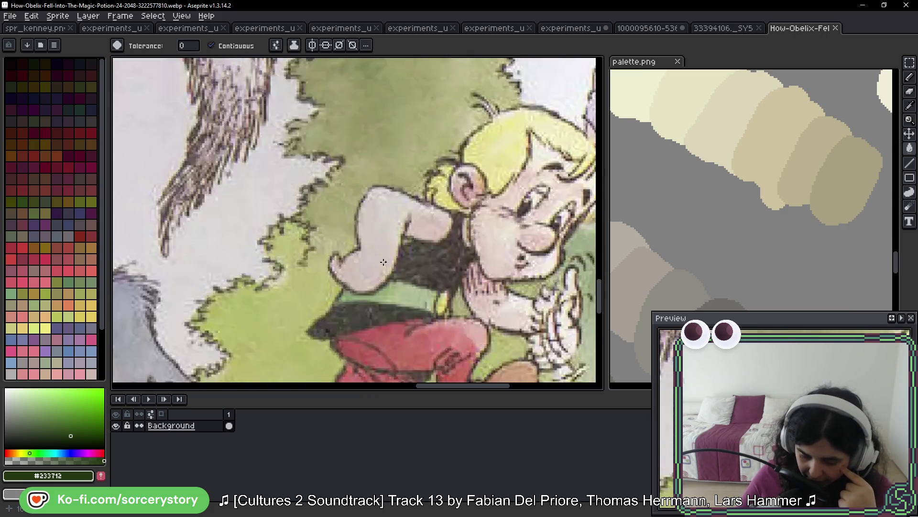
scroll(393, 181, down, 3)
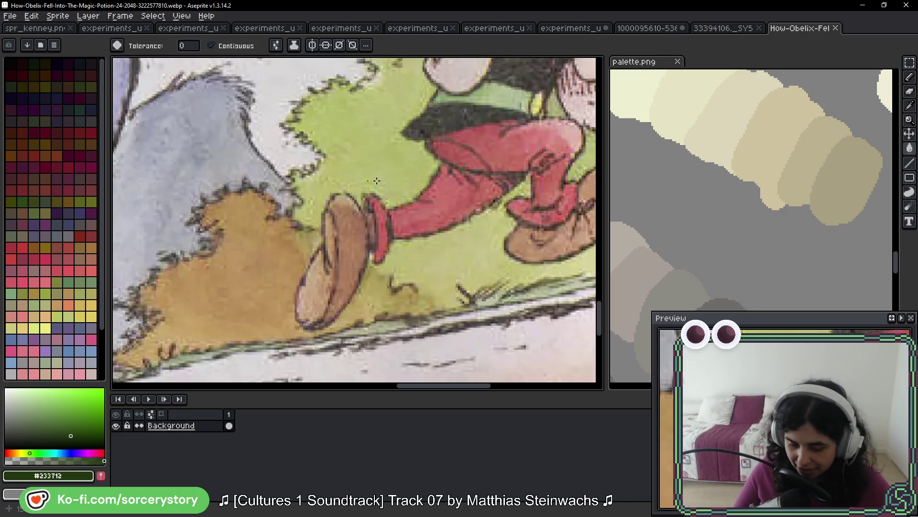
scroll(367, 180, down, 3)
scroll(432, 164, up, 3)
mouse_move(432, 164)
mouse_down()
mouse_move(414, 205)
mouse_move(299, 196)
mouse_up()
click(578, 29)
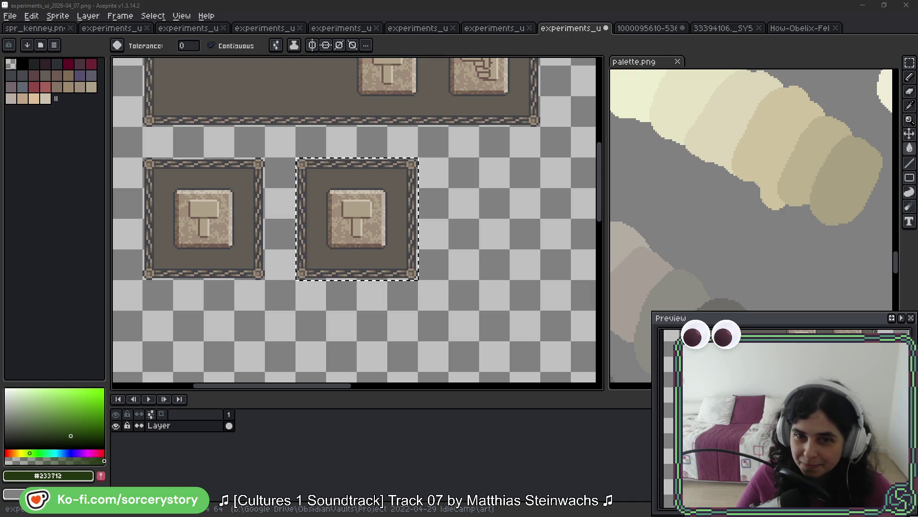
- Open How-Obelix-Fell-Into-The-Magic-Potion-27-2048-584949081.webp, showing the girl tied to a tree
drag(830, 36, 832, 38)
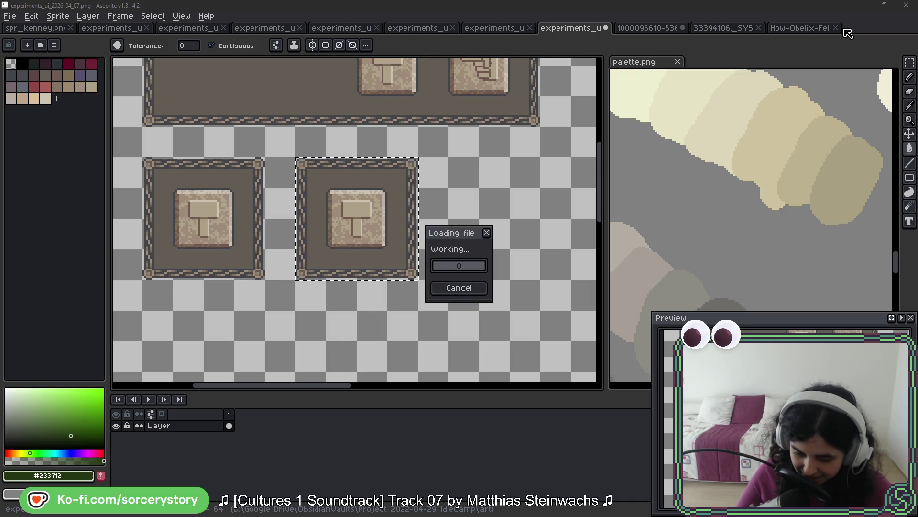
scroll(310, 283, down, 2)
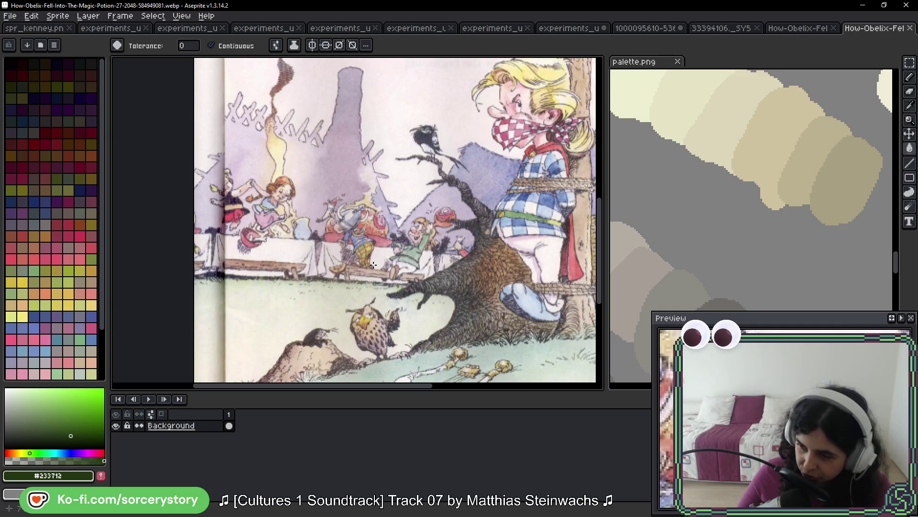
drag(437, 197, 360, 221)
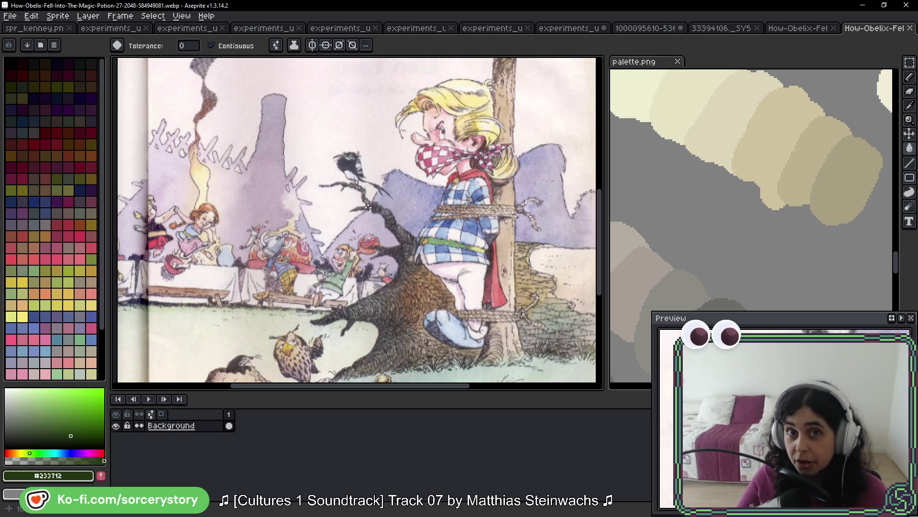
scroll(343, 212, up, 5)
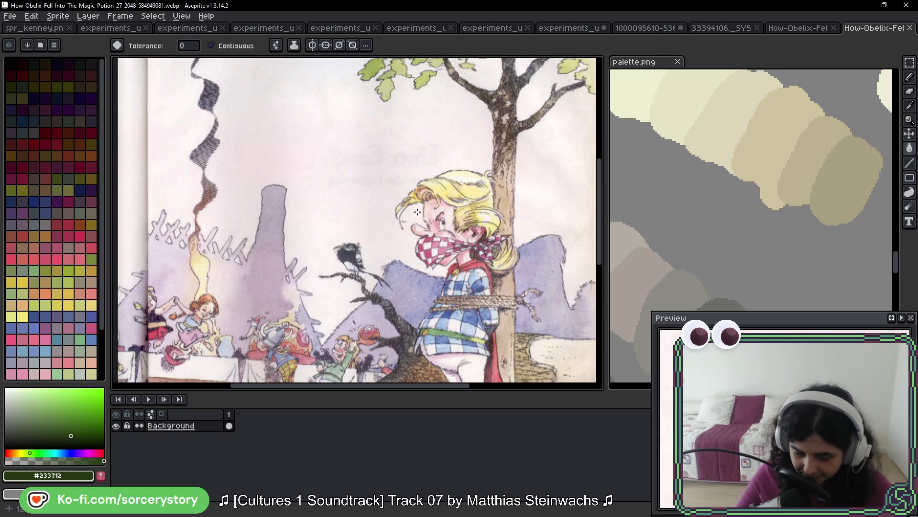
- Zoom in on the tree in the comic page, then go back to the experiments_ui sprite
scroll(342, 212, up, 3)
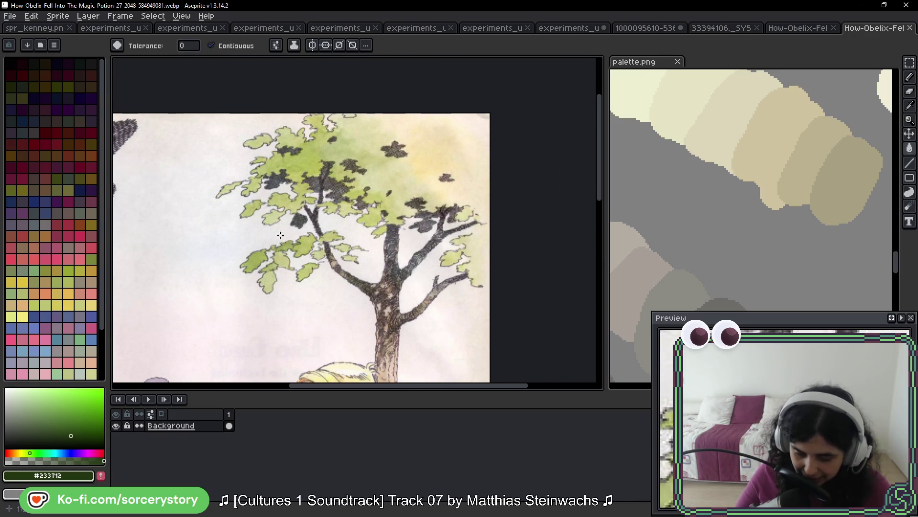
scroll(449, 156, up, 1)
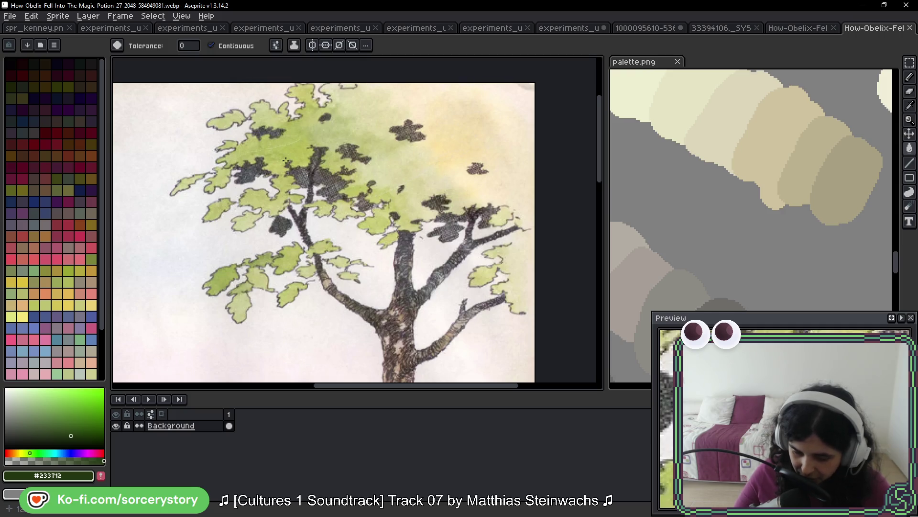
click(580, 28)
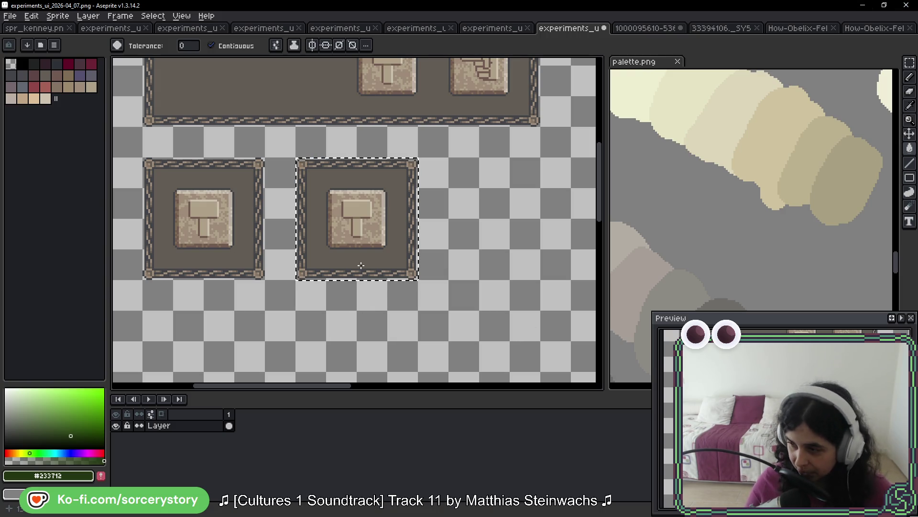
- Pan the experiments_ui canvas across to the painted colour blobs
scroll(329, 198, right, 7)
scroll(329, 198, up, 1)
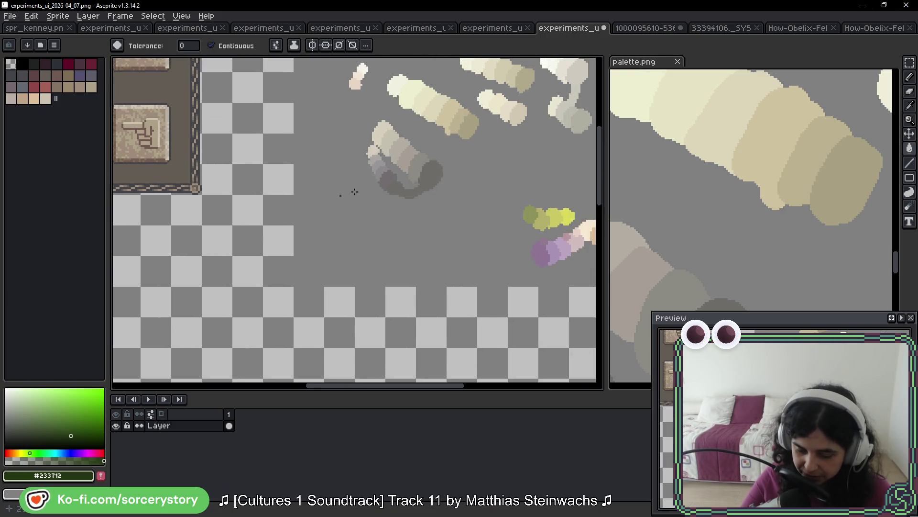
scroll(340, 224, left, 7)
scroll(340, 225, down, 1)
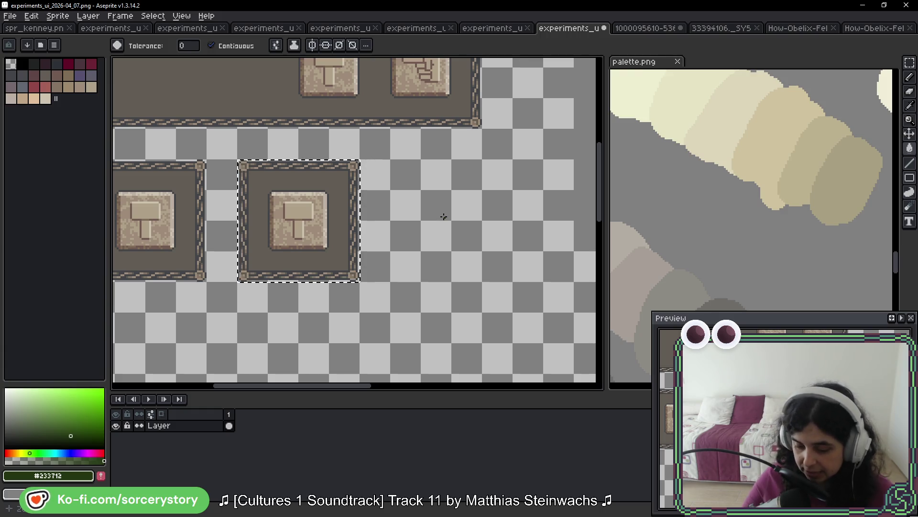
drag(480, 170, 395, 174)
mouse_move(494, 126)
mouse_down()
mouse_move(369, 172)
mouse_move(278, 178)
mouse_up()
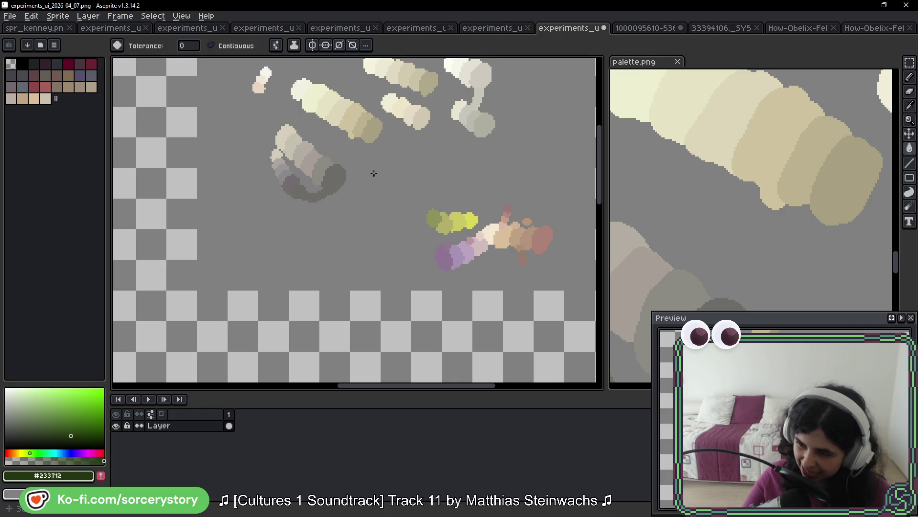
mouse_move(359, 119)
mouse_down()
mouse_move(293, 256)
mouse_move(278, 127)
mouse_up()
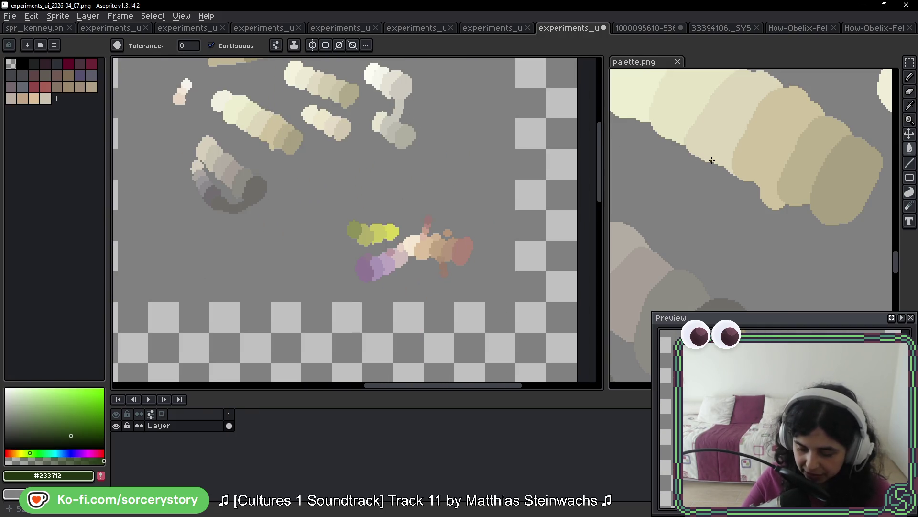
scroll(714, 161, down, 3)
- Make palette.png active to load its palette and pan over its colour studies
drag(715, 161, 773, 127)
scroll(693, 250, down, 4)
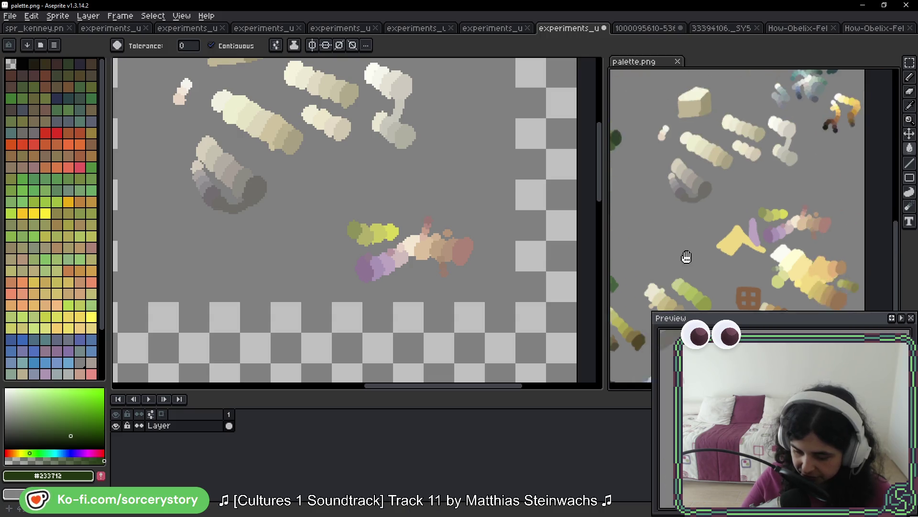
mouse_move(748, 194)
mouse_down()
mouse_move(754, 242)
mouse_move(781, 249)
mouse_move(777, 278)
mouse_up()
scroll(745, 254, down, 5)
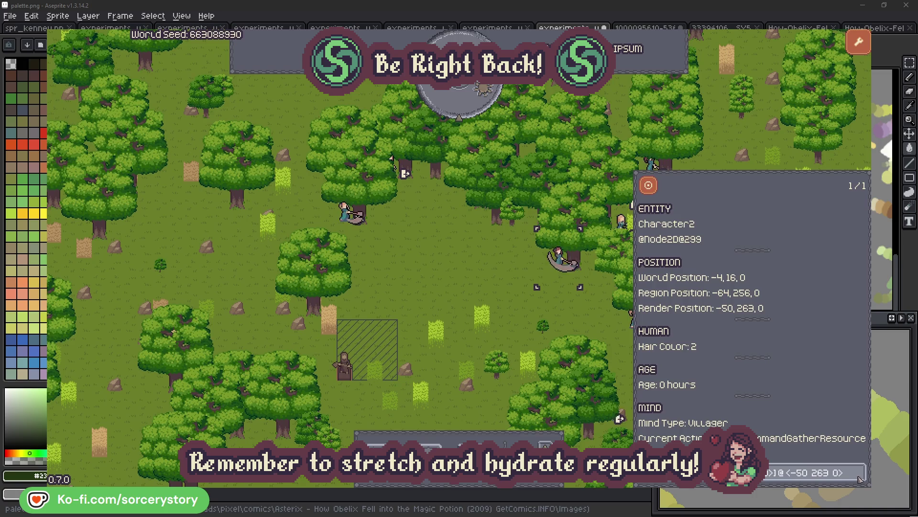
- Close Character2's details, check the oak Character0 has reserved, then deselect to clear the inspector
click(574, 318)
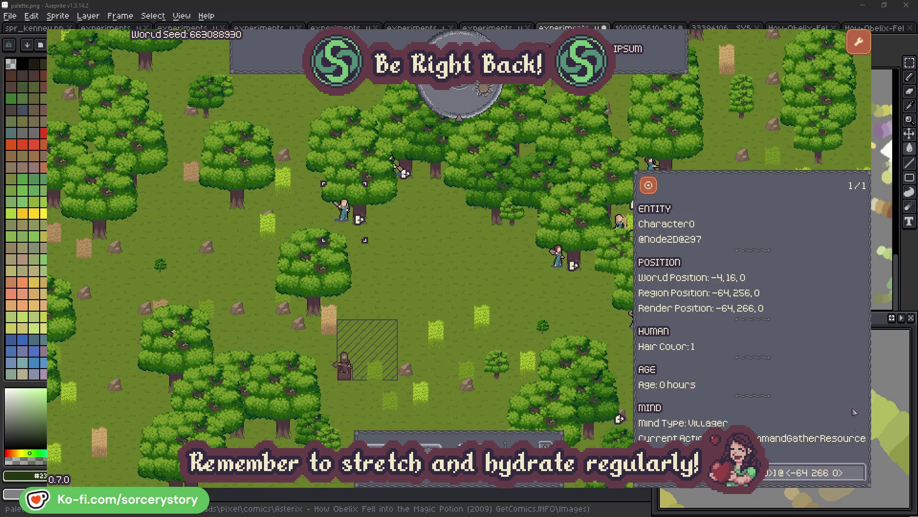
click(859, 471)
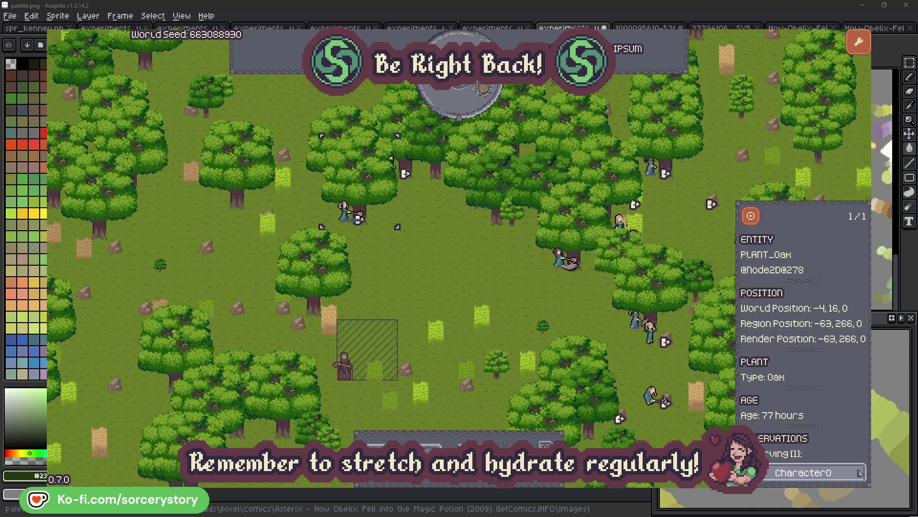
click(859, 473)
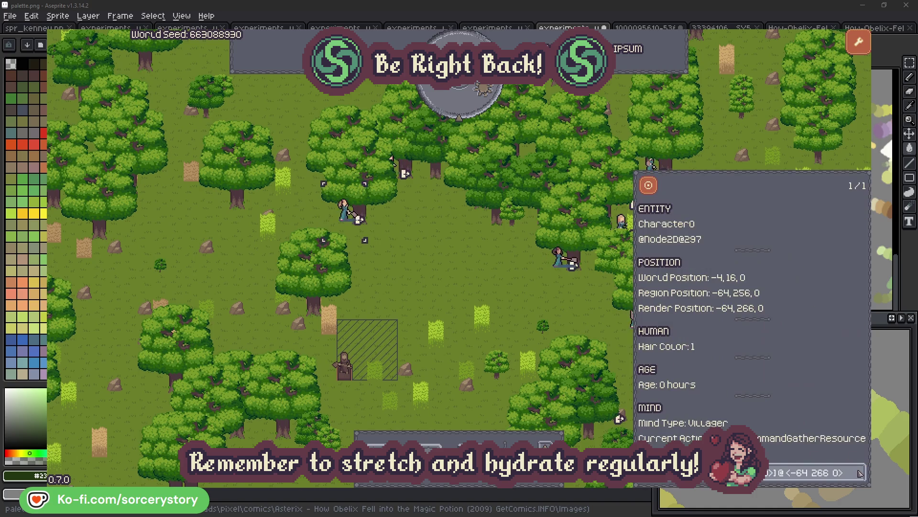
click(480, 288)
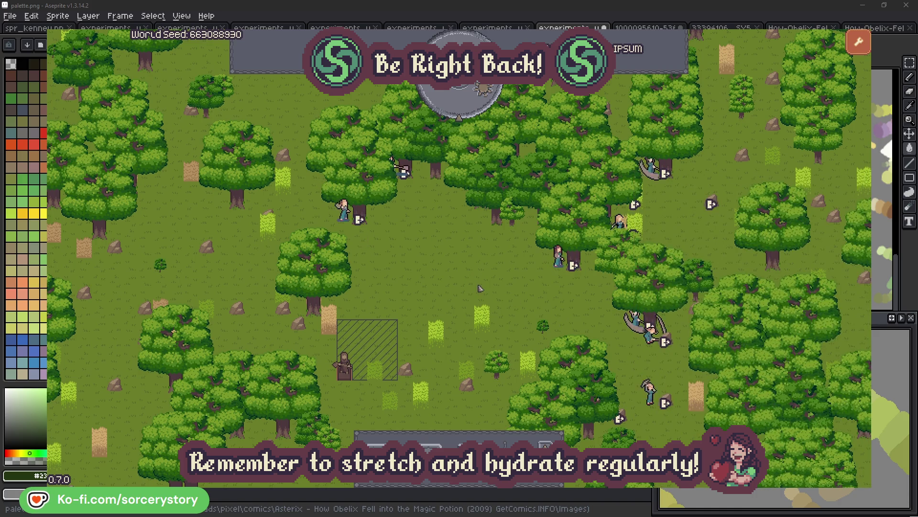
- Advance one hour, then trace Character9 between the hatched wood pile and herb pile
click(467, 107)
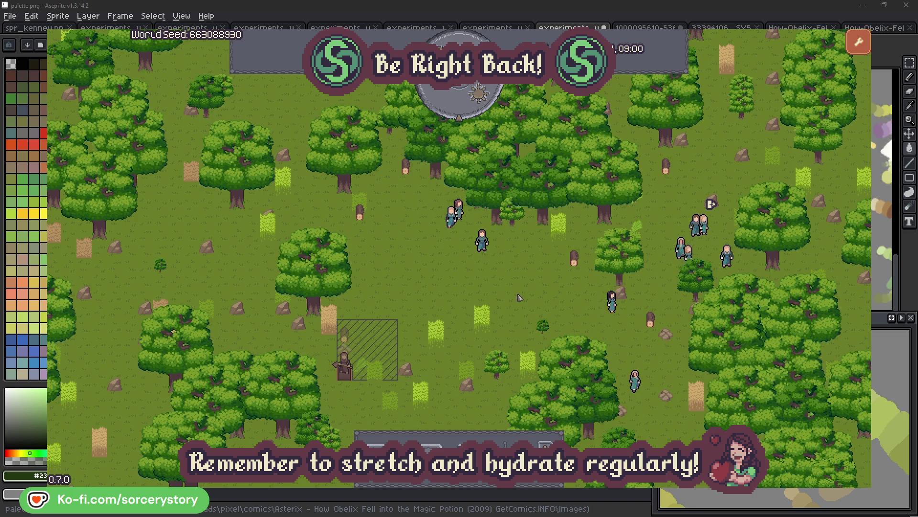
click(354, 333)
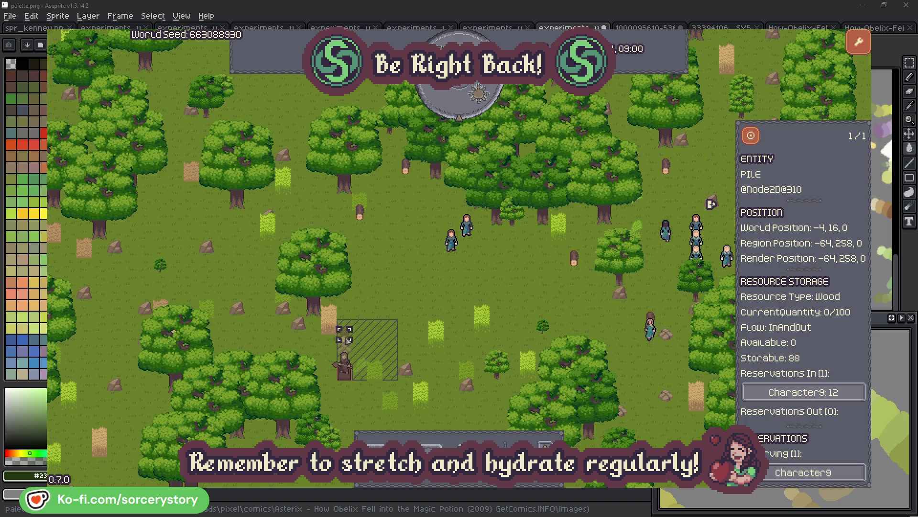
click(844, 393)
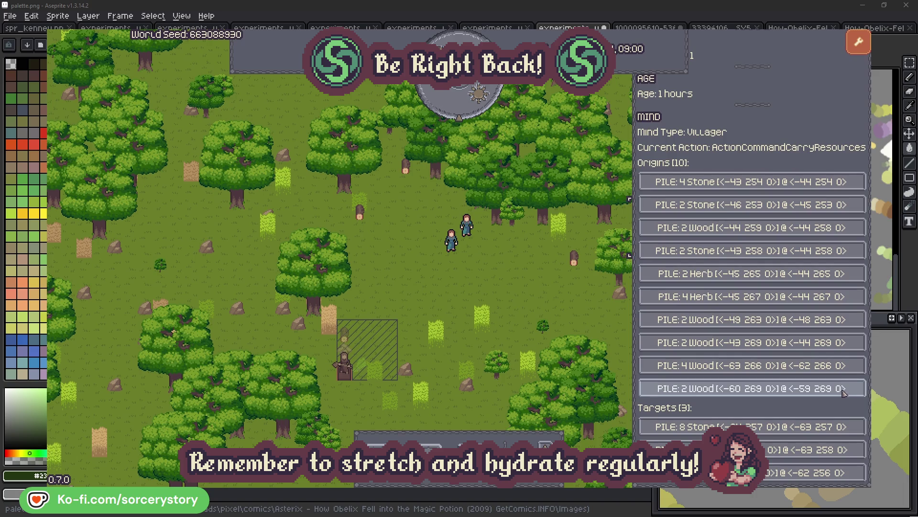
click(784, 273)
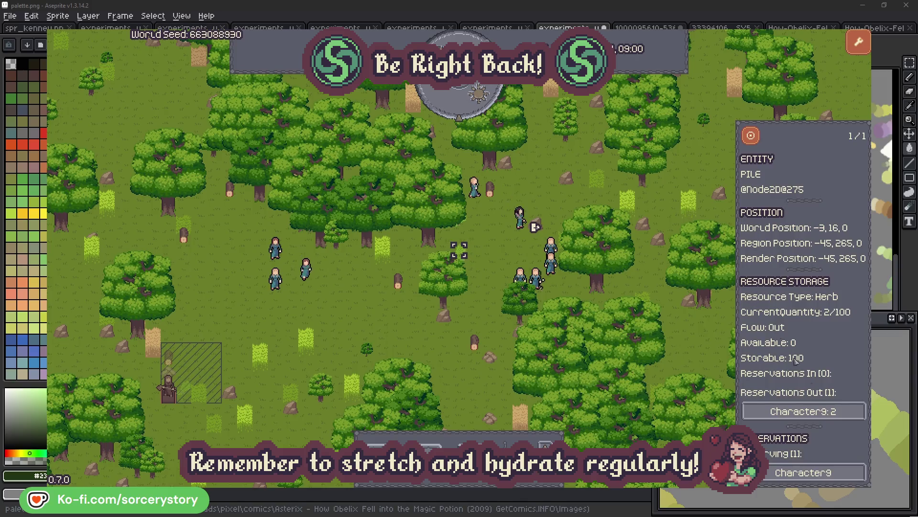
click(815, 412)
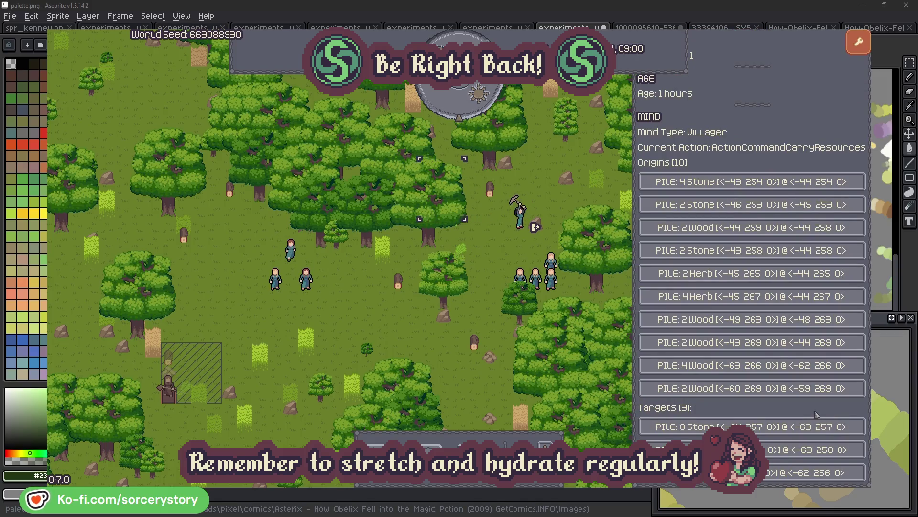
click(813, 450)
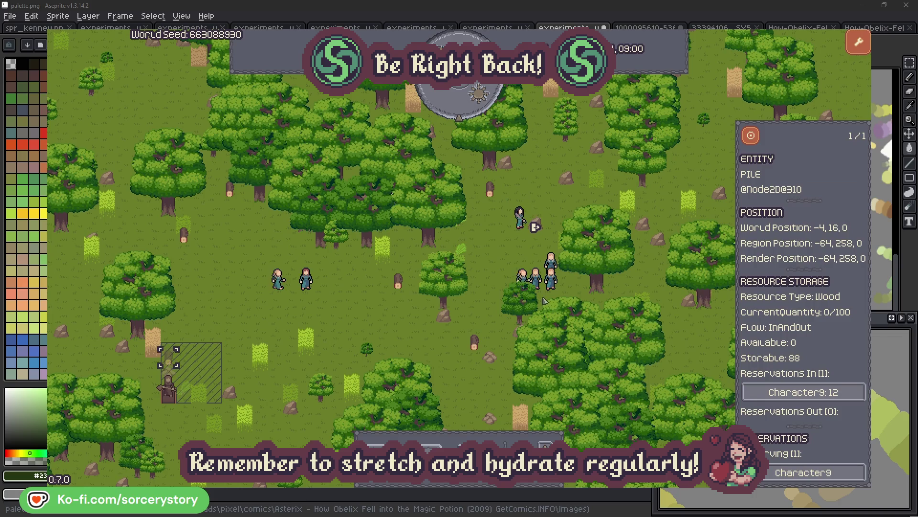
click(751, 138)
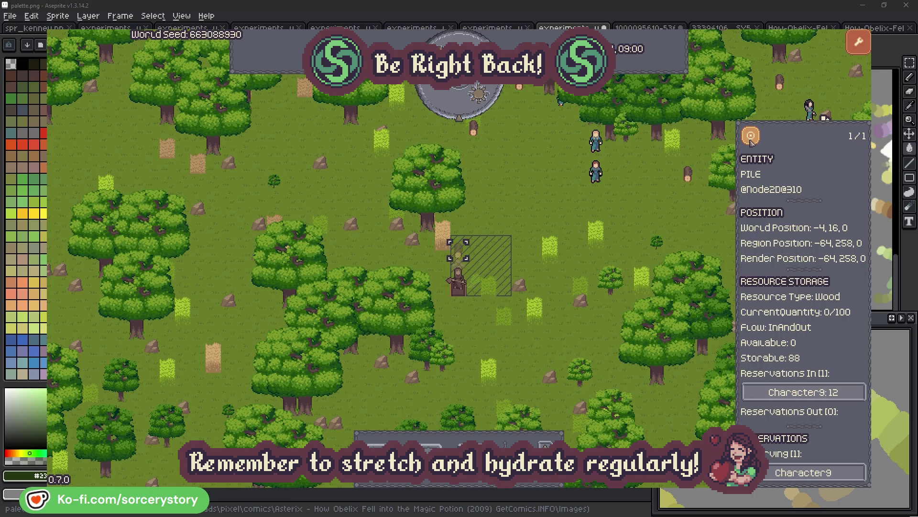
click(666, 211)
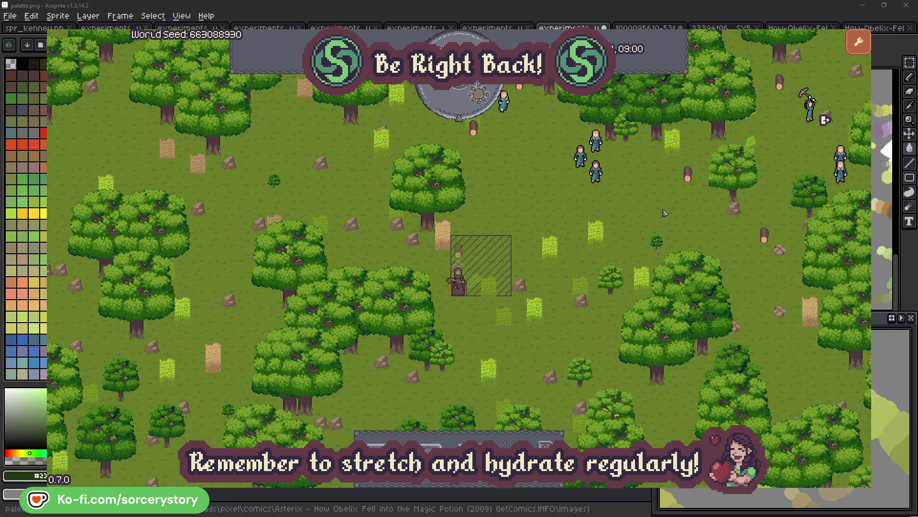
- Inspect Character2, centre the map on that villager, then close its details
click(598, 173)
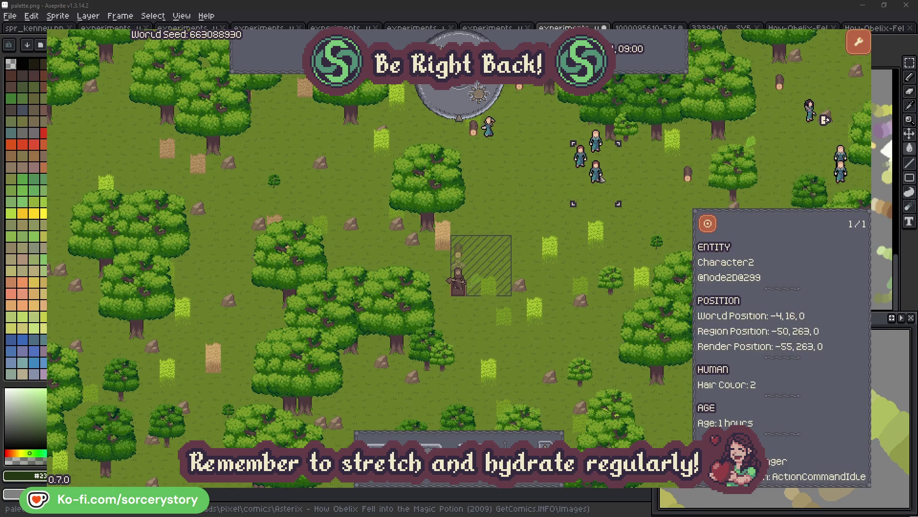
click(716, 221)
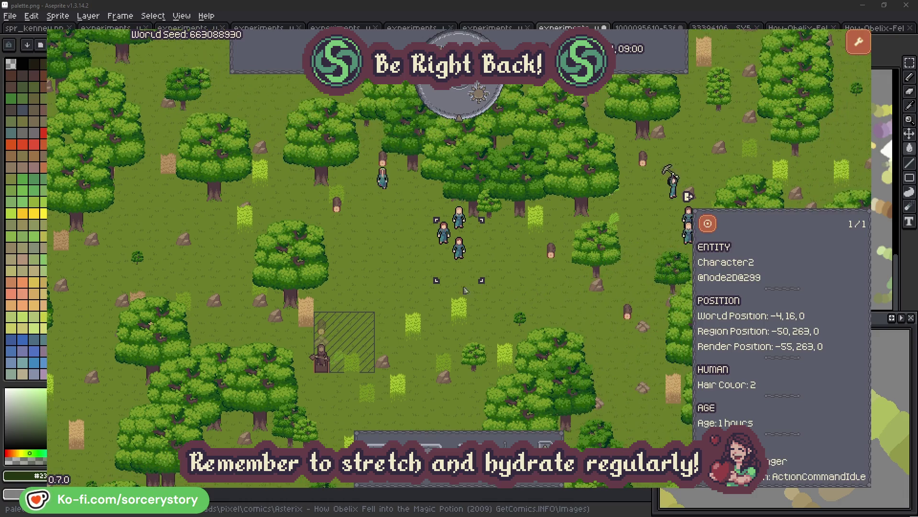
click(525, 277)
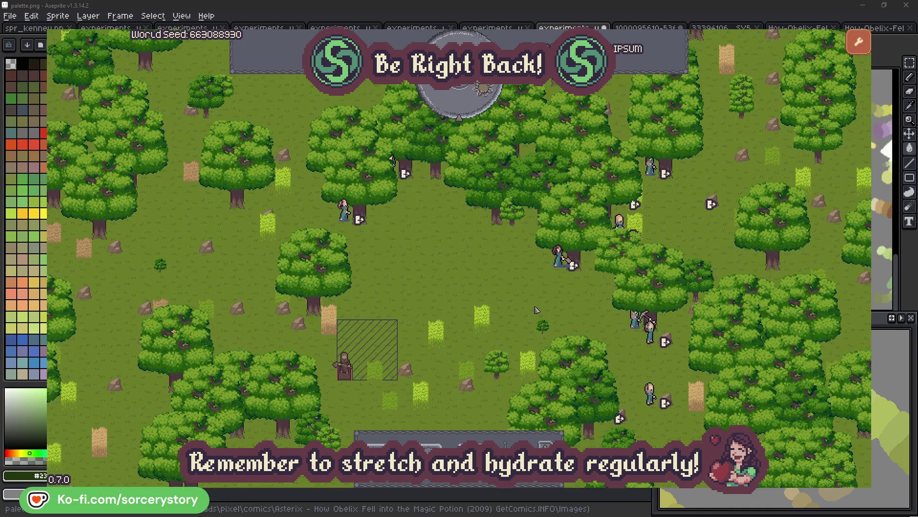
click(558, 257)
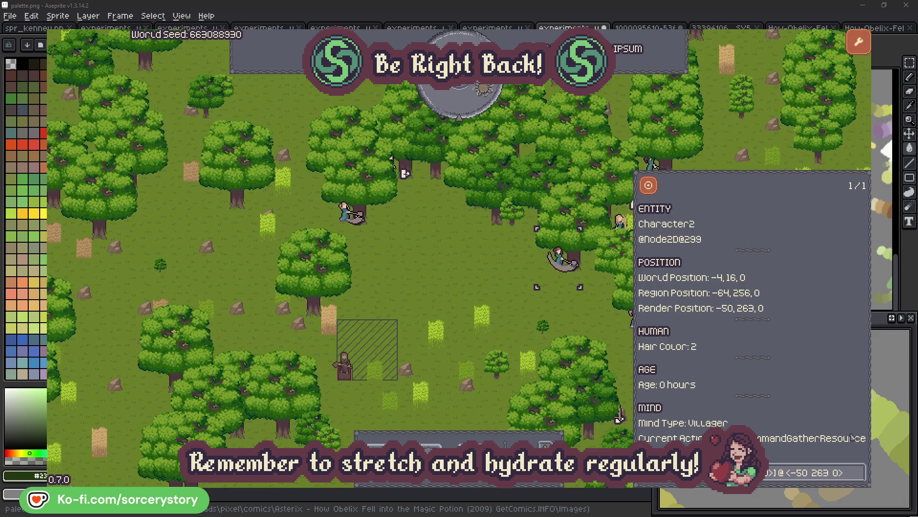
click(860, 479)
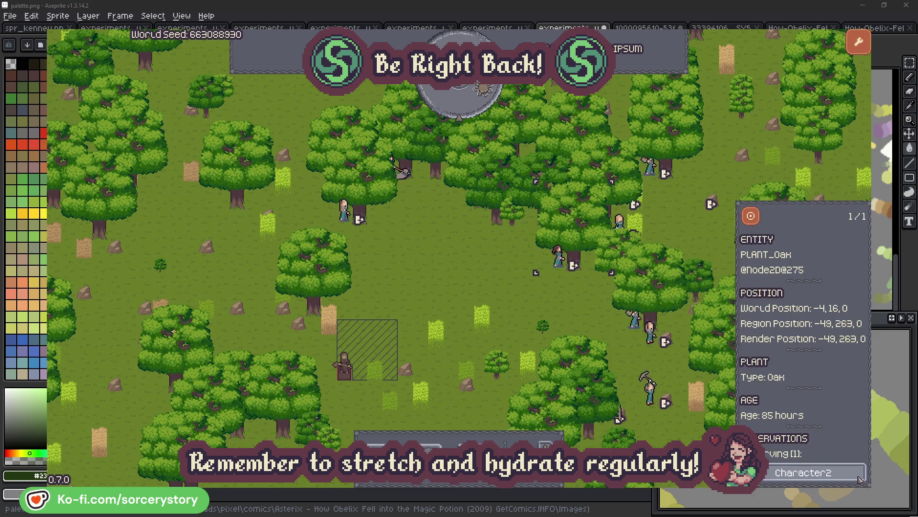
click(859, 478)
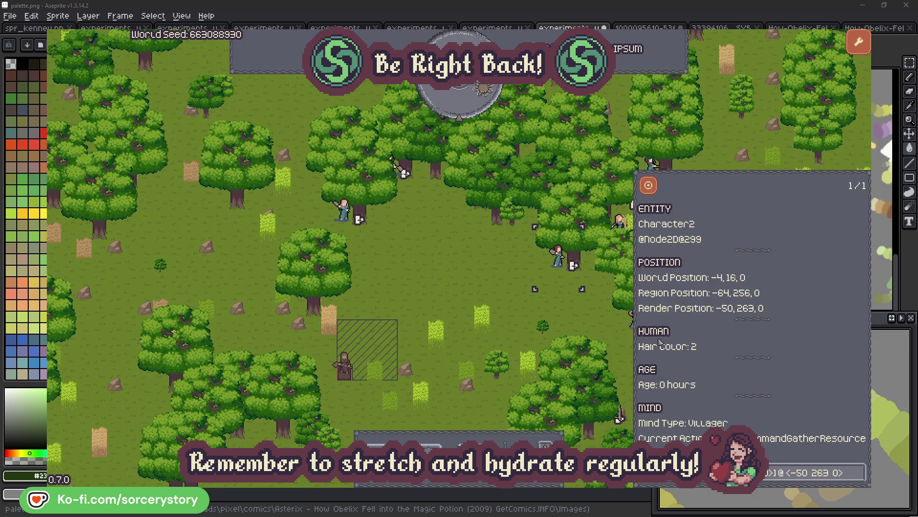
click(574, 318)
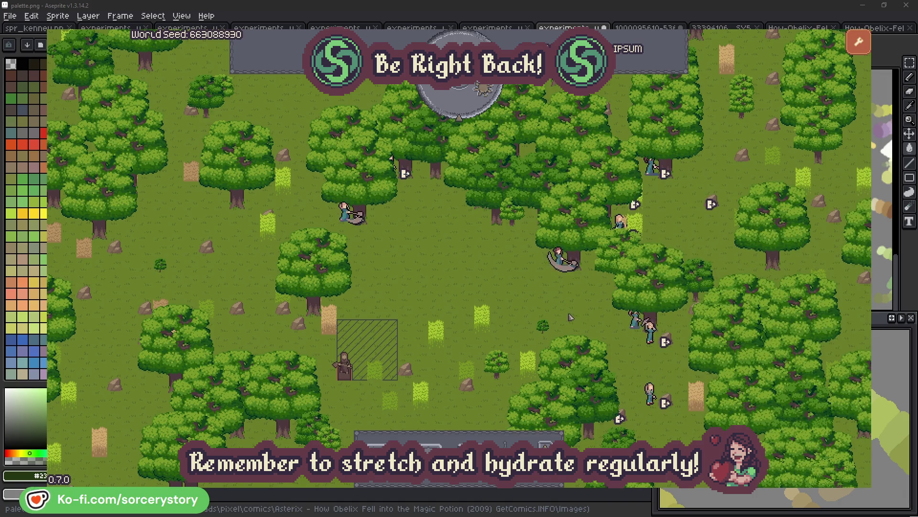
click(344, 212)
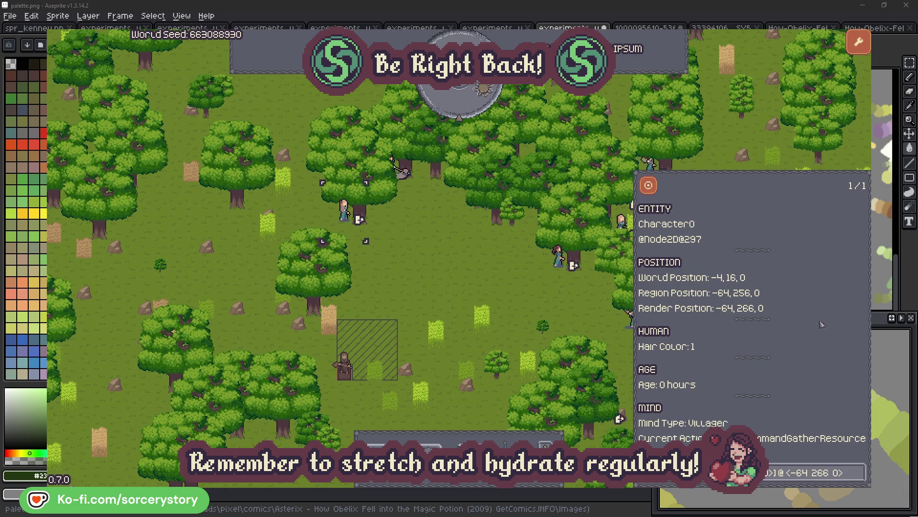
click(860, 473)
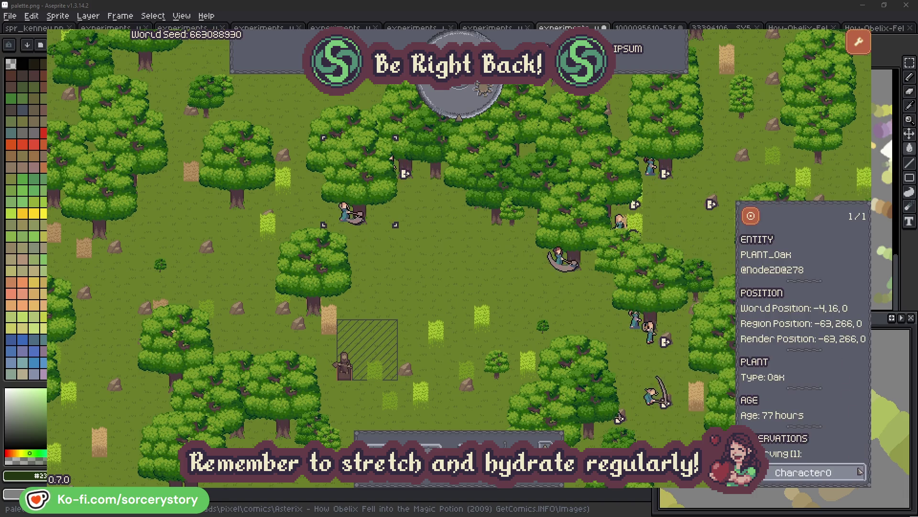
click(859, 472)
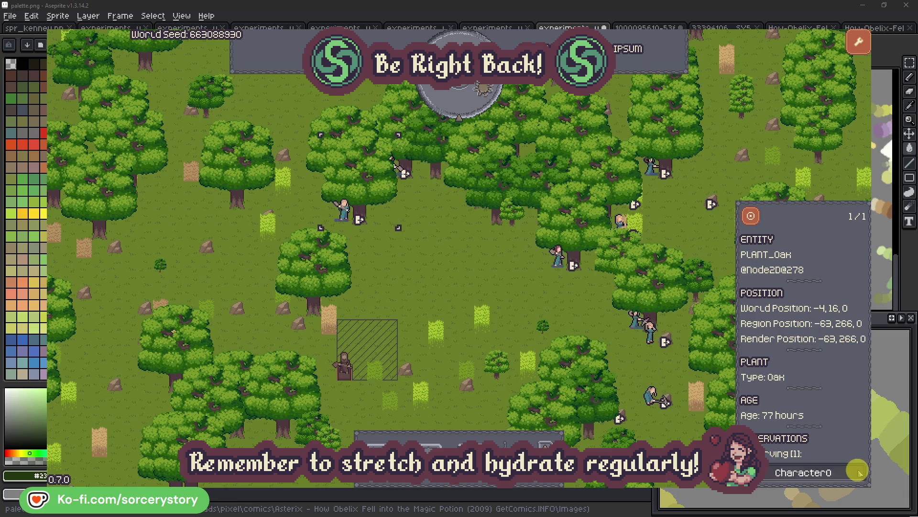
click(480, 287)
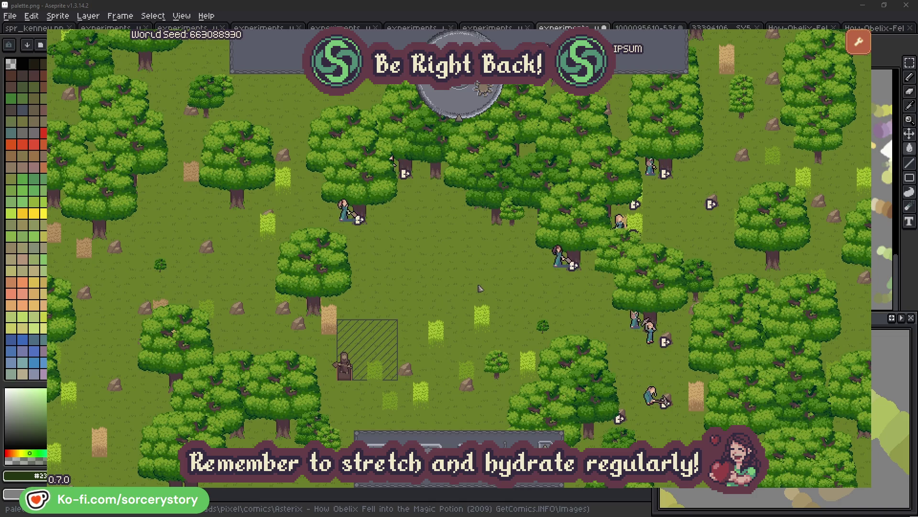
- Pass one hour to 09:00, then trace Character9 between the Wood and Herb piles, centring each
click(467, 107)
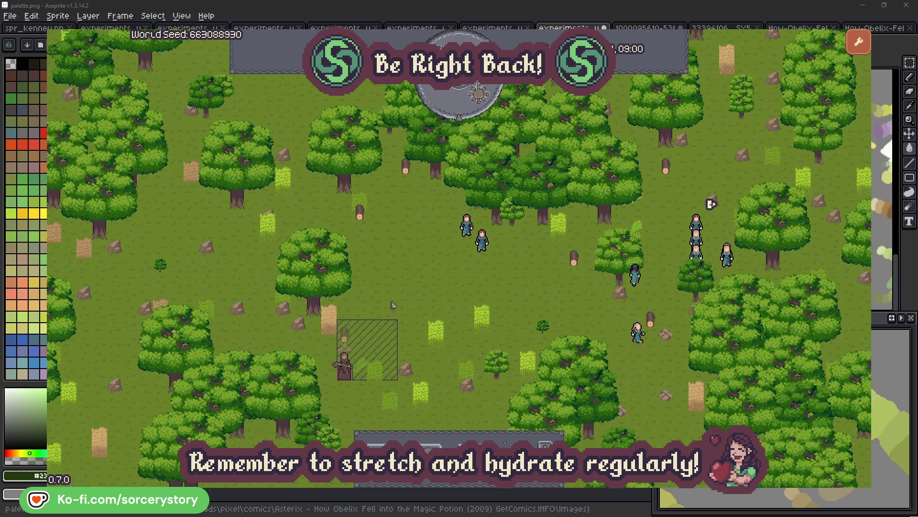
click(345, 335)
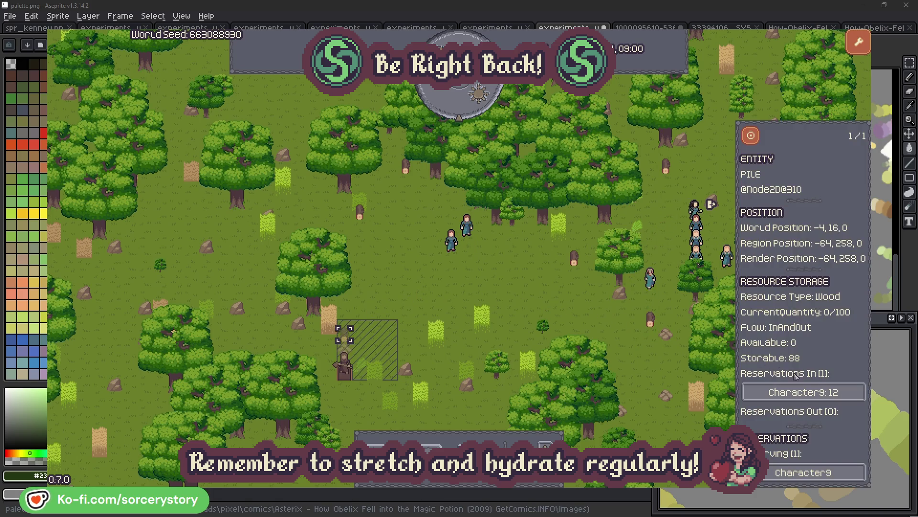
click(845, 393)
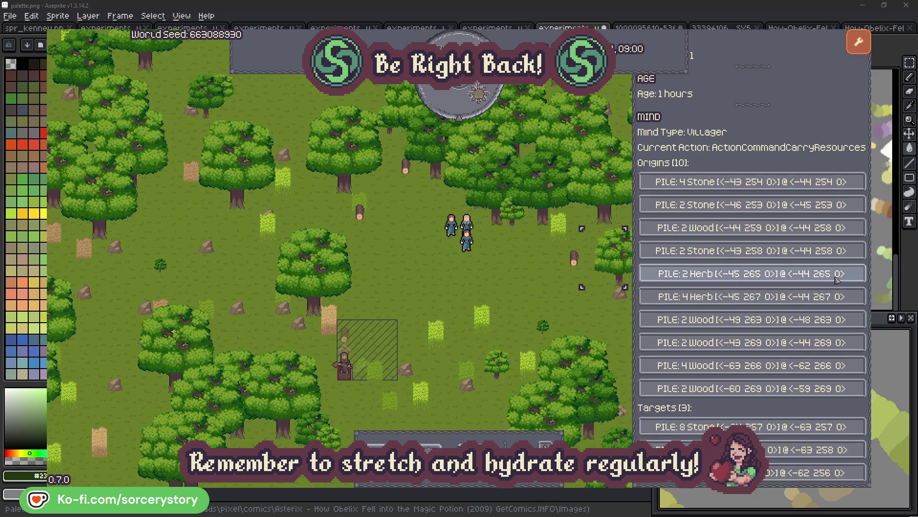
click(837, 279)
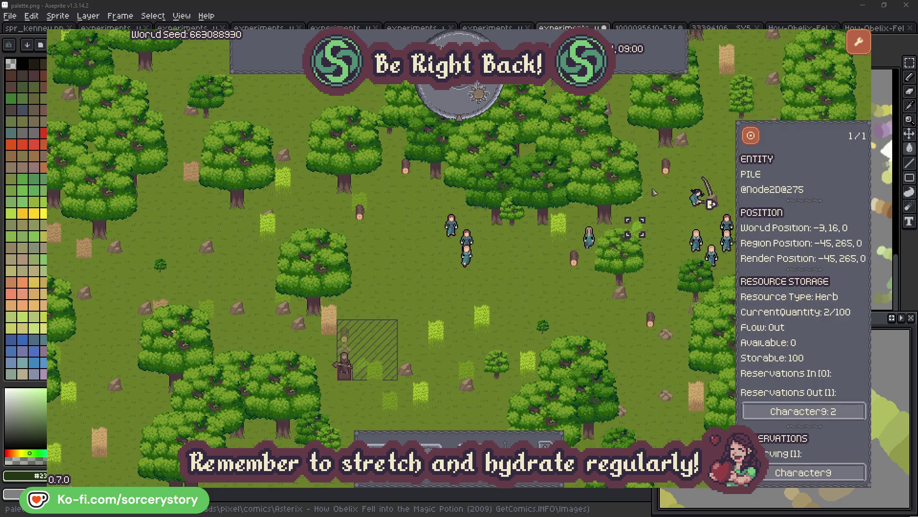
click(757, 141)
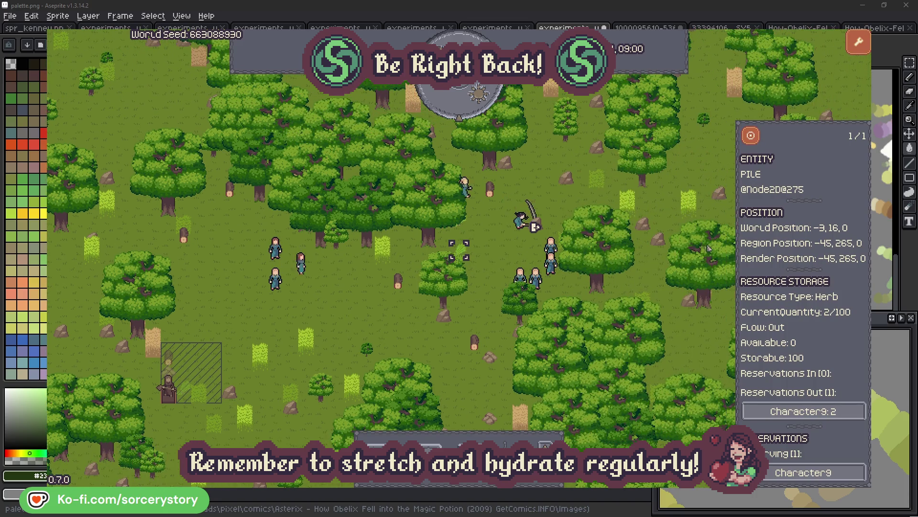
click(792, 411)
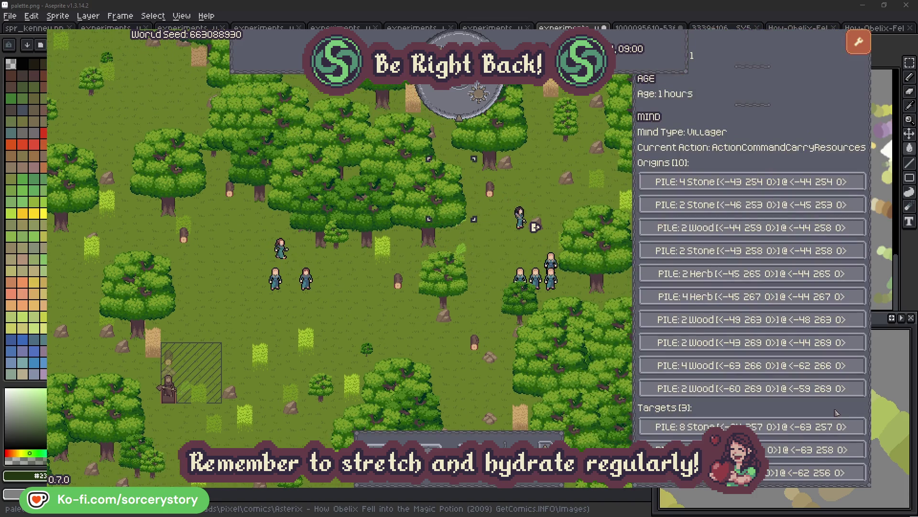
click(794, 450)
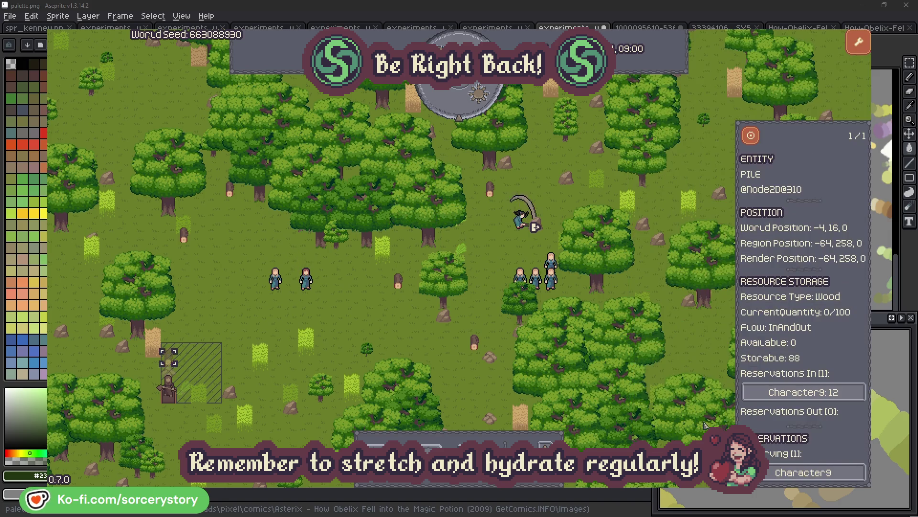
click(751, 137)
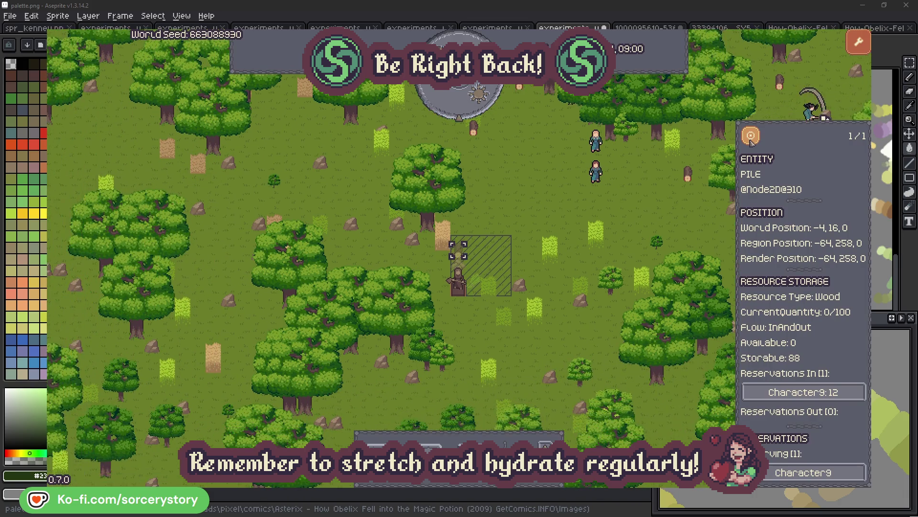
click(669, 208)
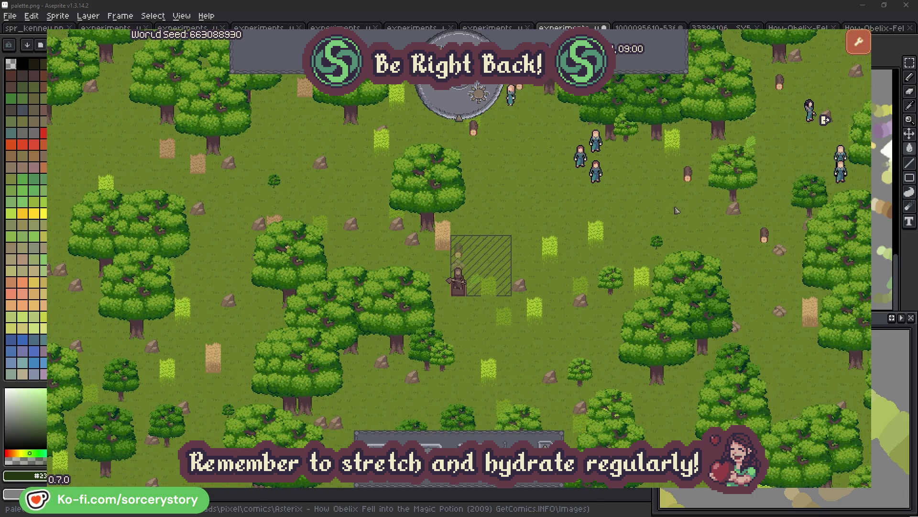
- Inspect Character2, centre the map on that villager, and close the details
click(611, 185)
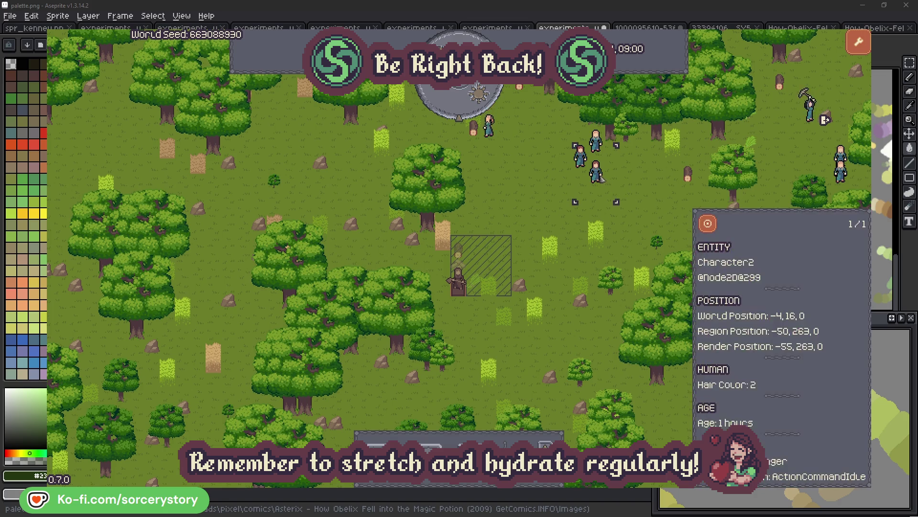
click(708, 224)
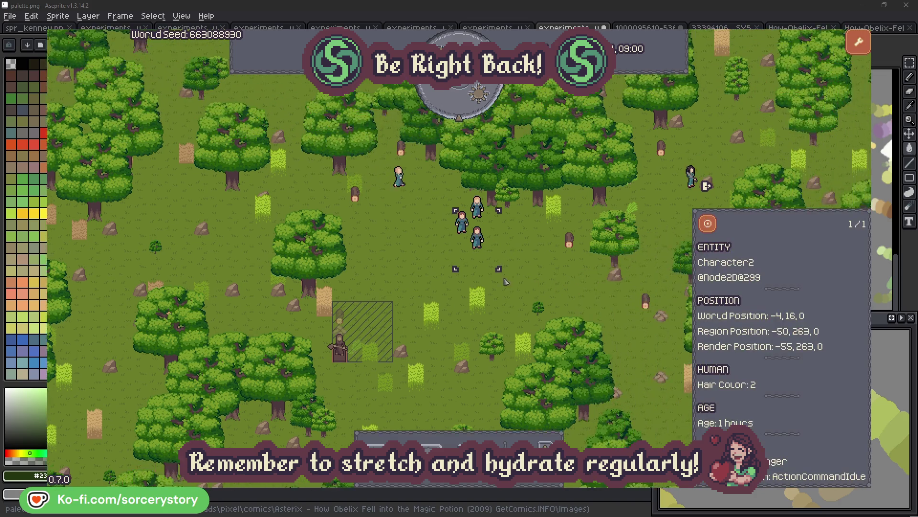
click(526, 278)
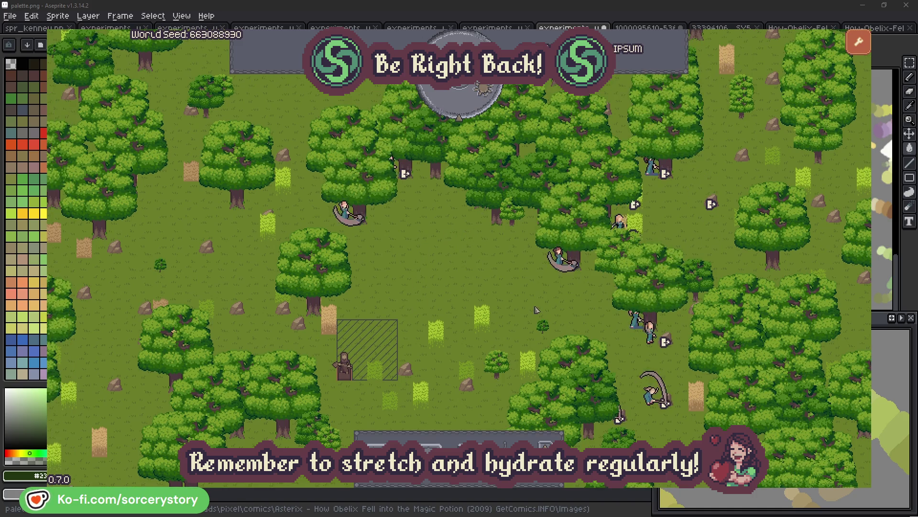
- Inspect Character2 and the oak it is gathering from, then close its details
click(559, 257)
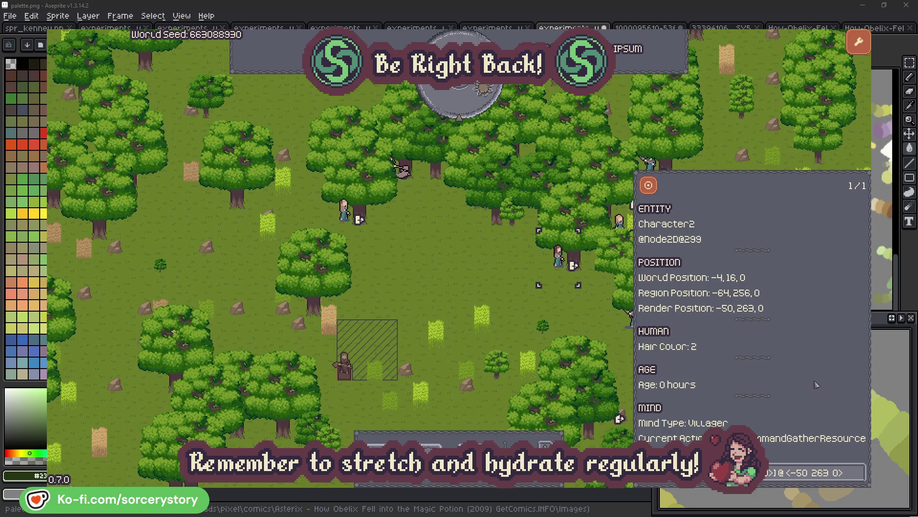
click(860, 476)
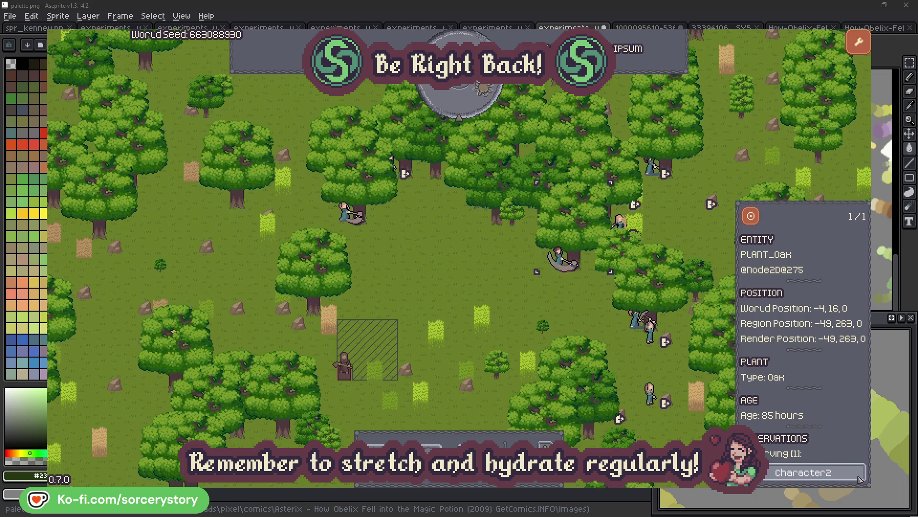
click(859, 476)
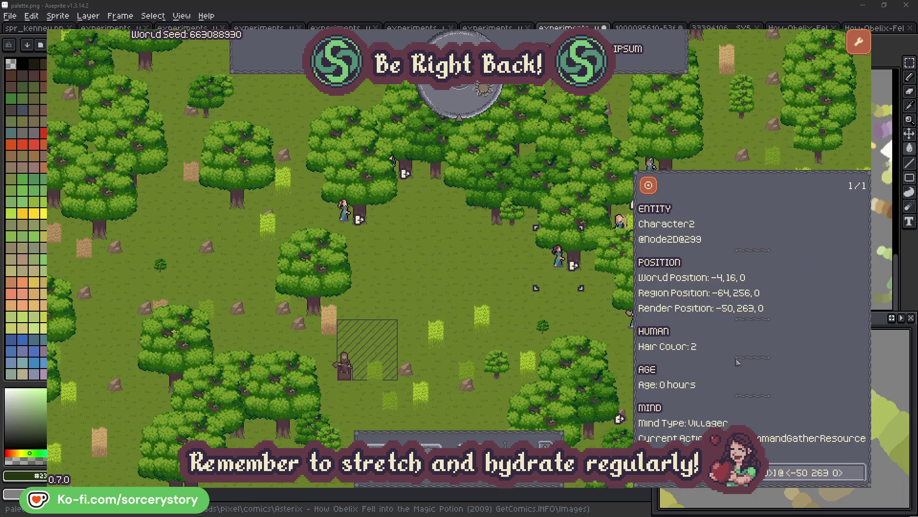
click(573, 316)
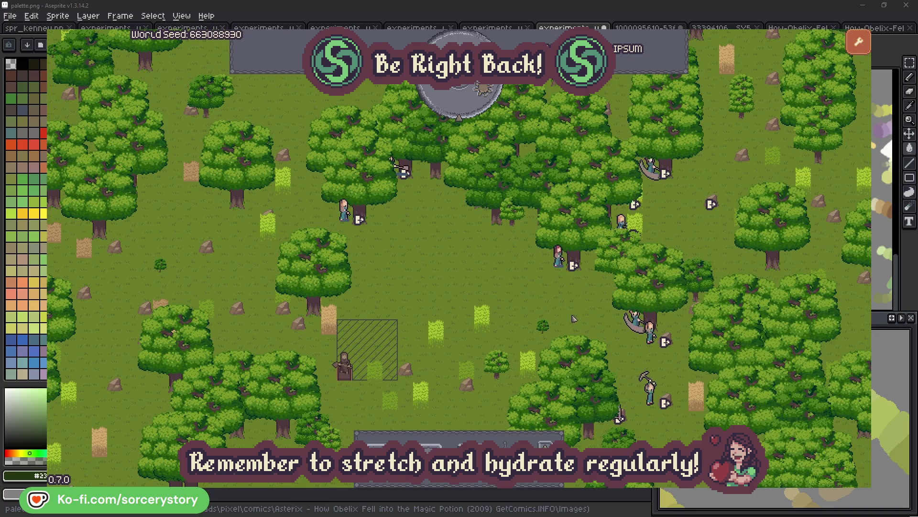
- Check Character0's reserved oak, close the inspector, and advance the clock one more hour
click(348, 223)
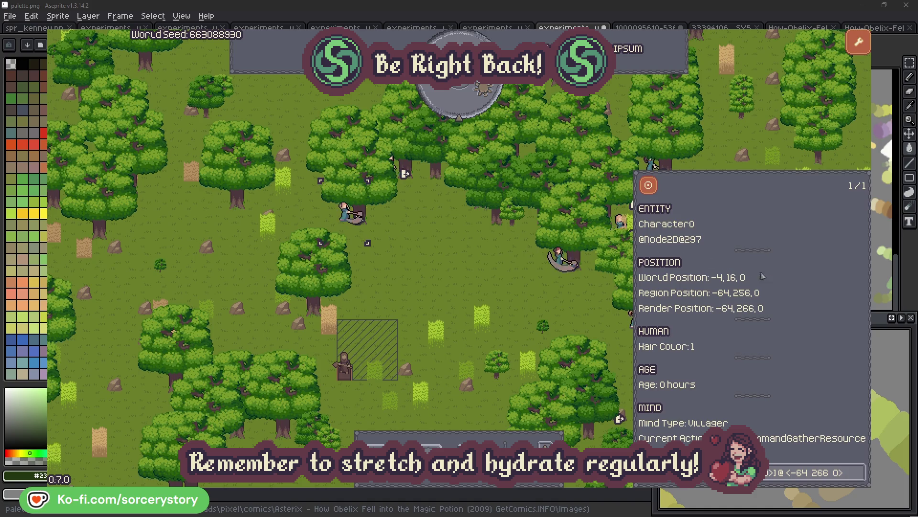
click(860, 473)
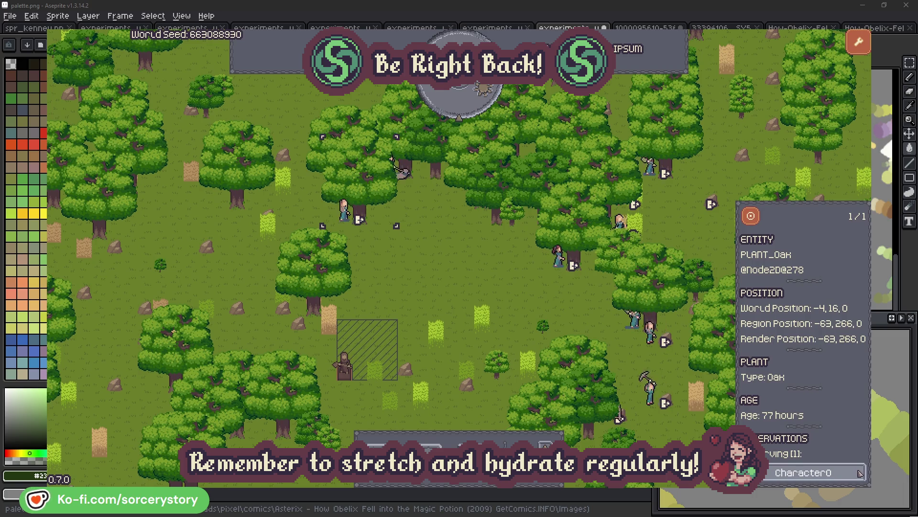
click(860, 472)
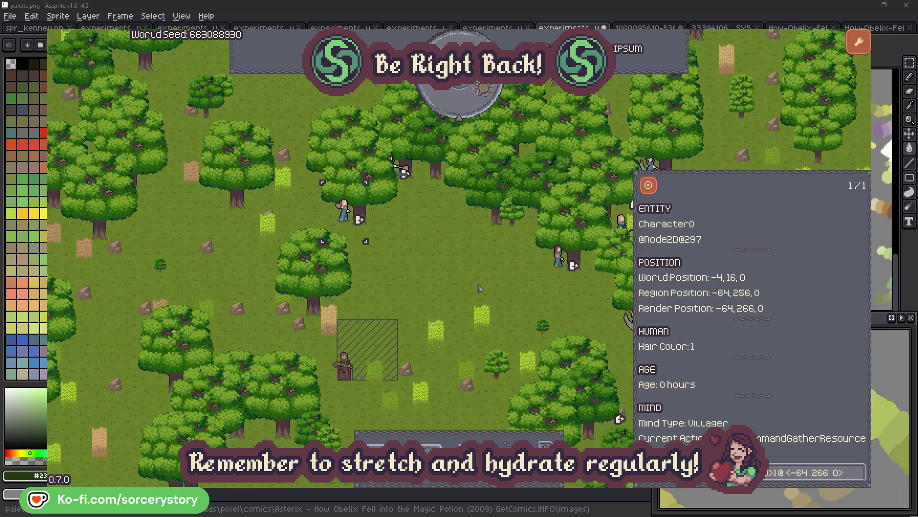
click(480, 288)
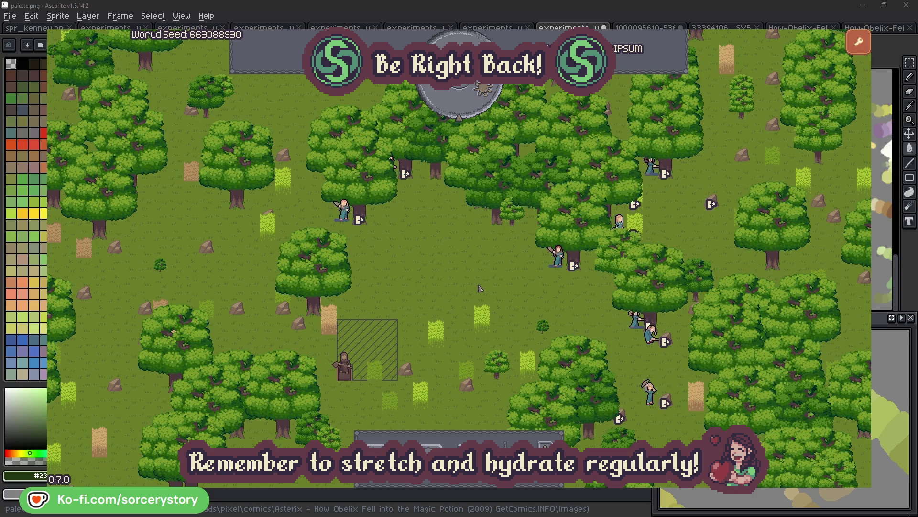
click(466, 107)
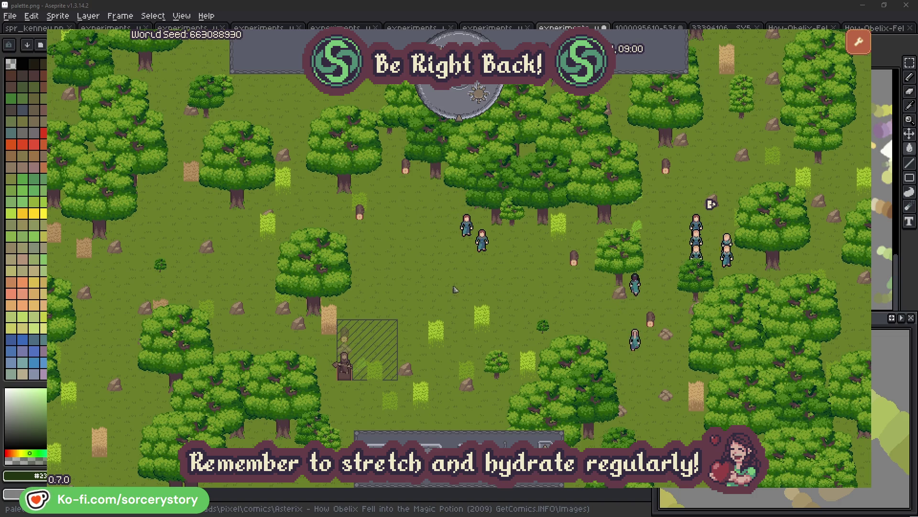
- Open the wood storage pile and follow Character9 to its 2 Herb source pile, centring on it
click(349, 338)
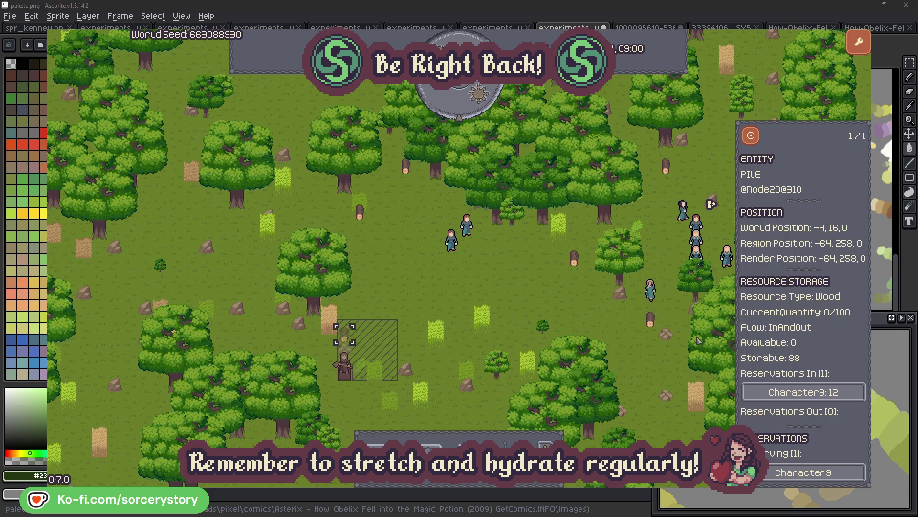
click(841, 392)
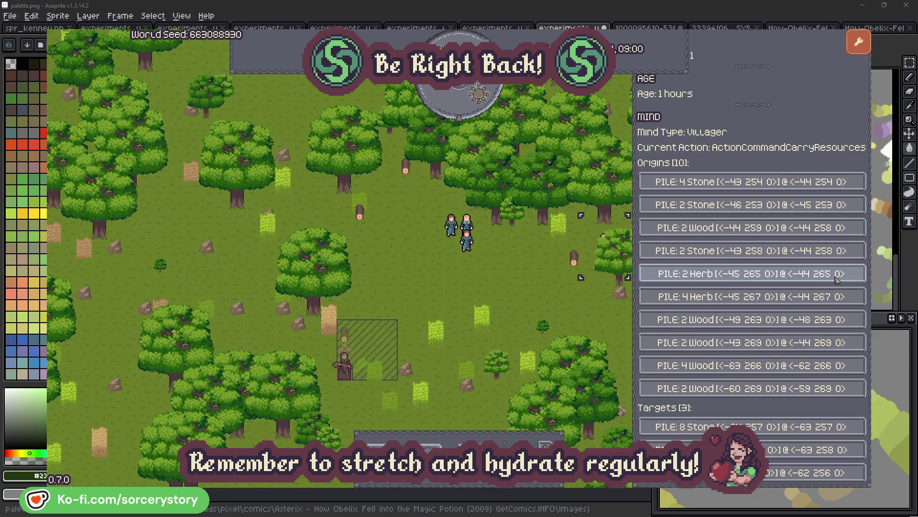
click(837, 280)
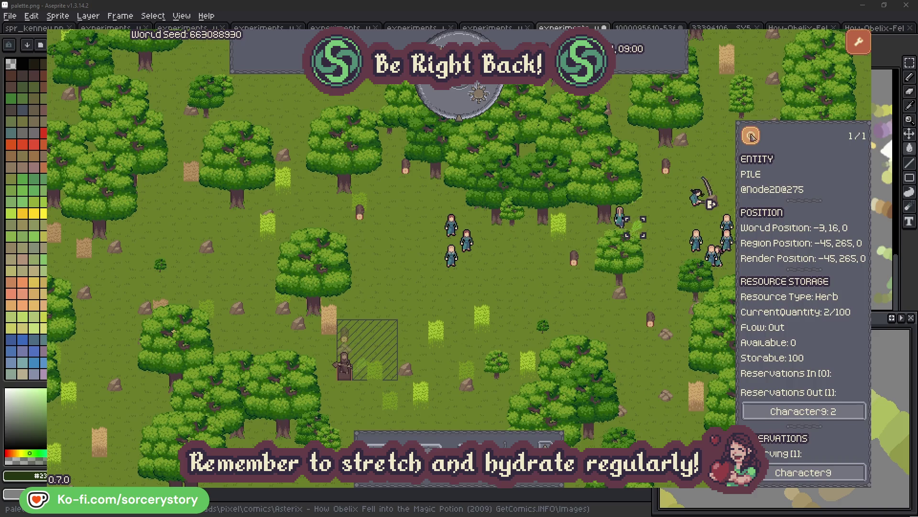
click(757, 140)
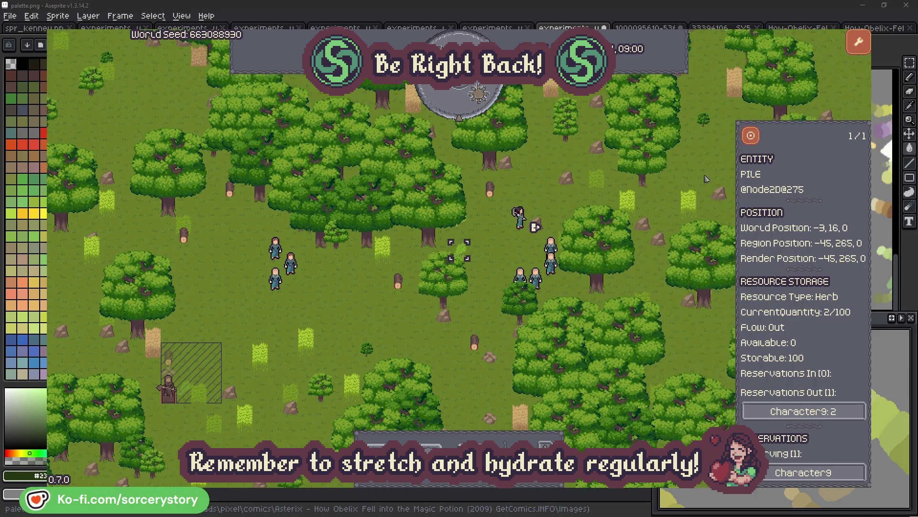
- Return to Character9, centre on the wood pile it delivers to, then check Character2 and close
click(829, 407)
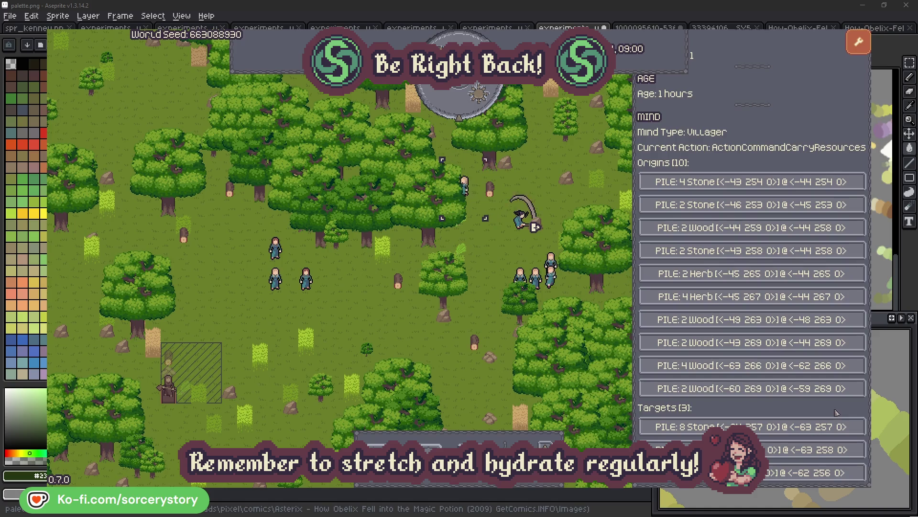
click(808, 449)
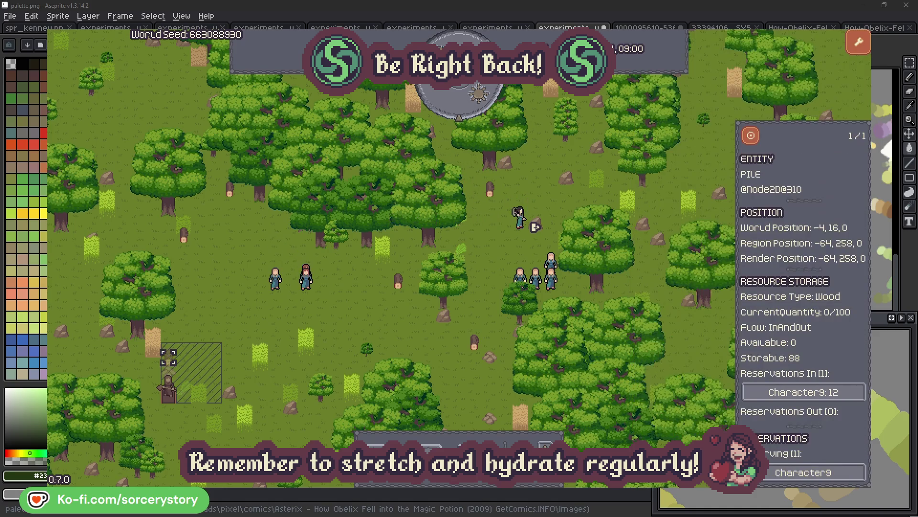
click(751, 137)
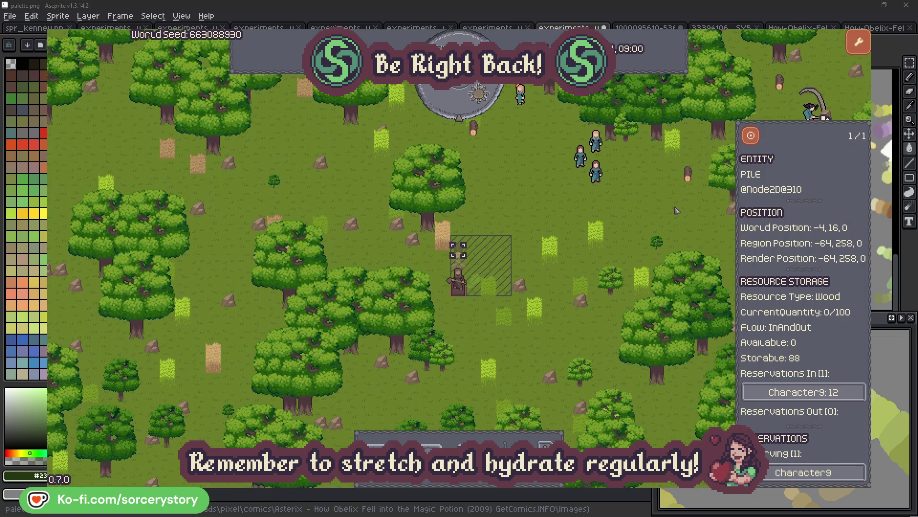
click(676, 208)
click(599, 177)
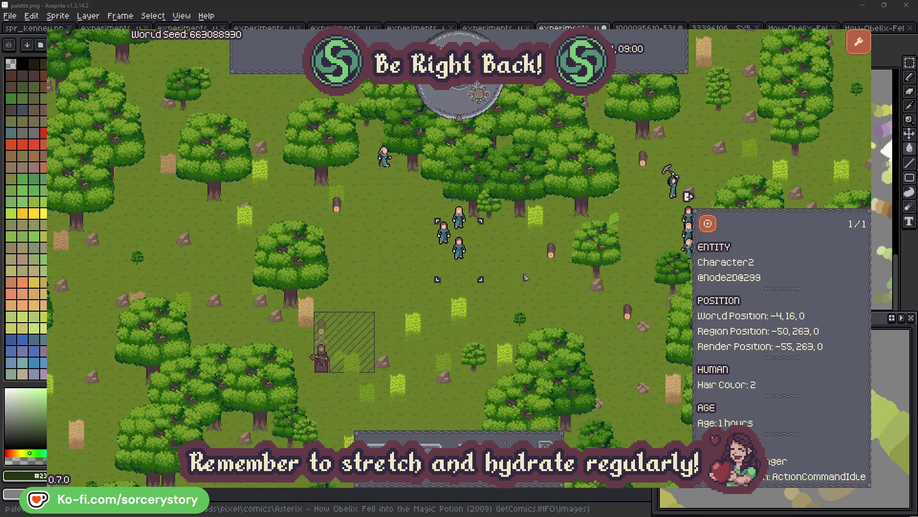
click(524, 277)
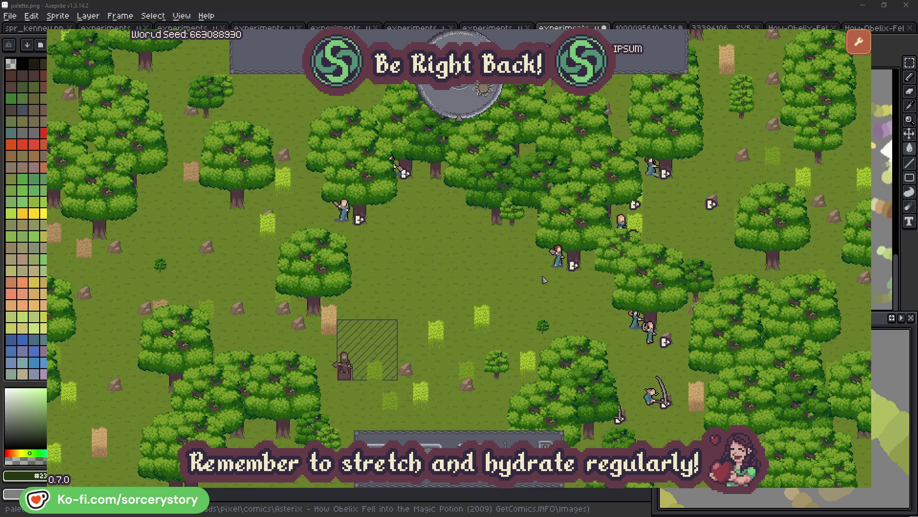
- Look up the oak Character2 has reserved, return to its details, and close them
click(558, 257)
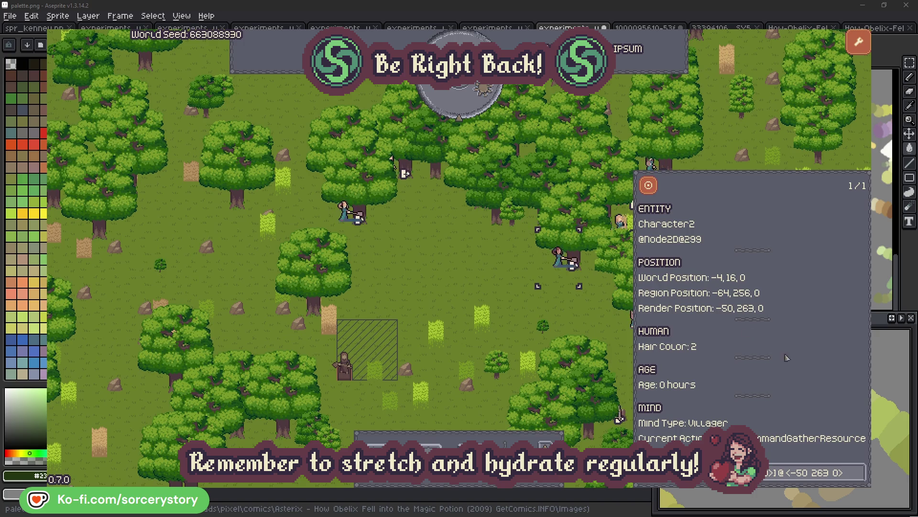
click(859, 479)
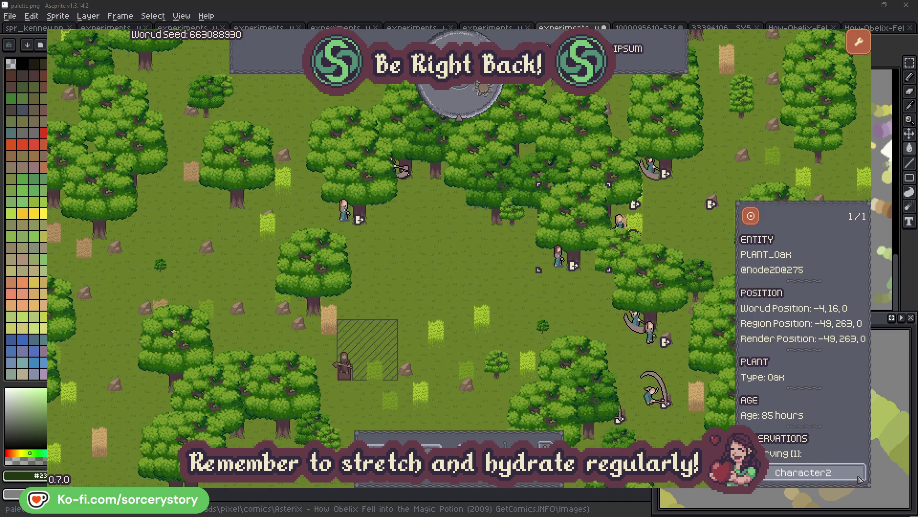
click(859, 478)
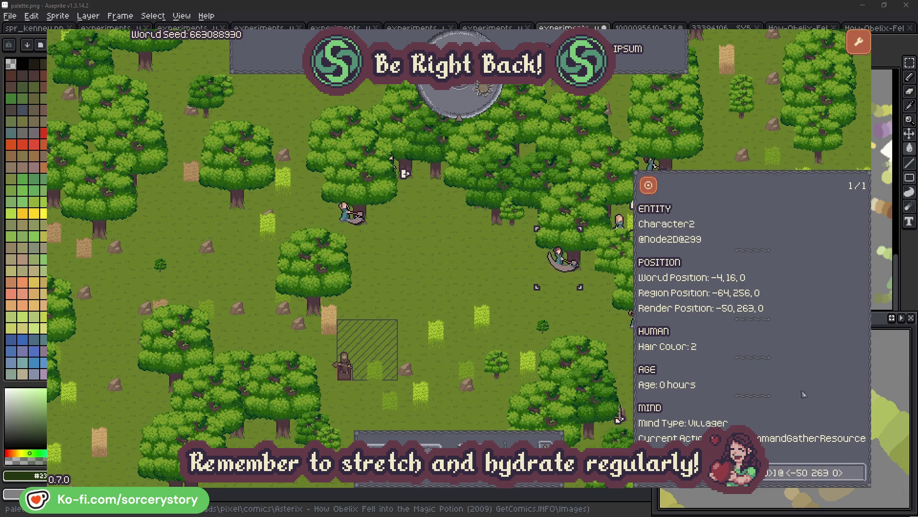
click(573, 318)
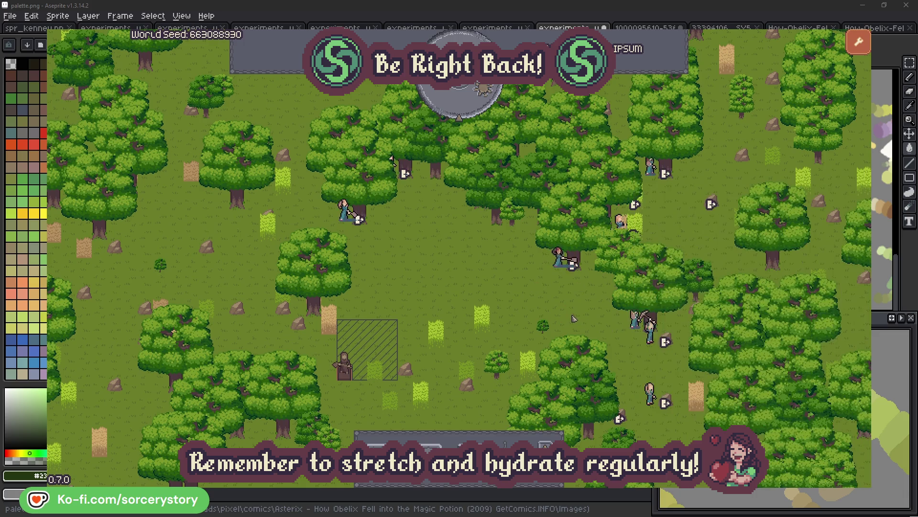
- Check Character0's reserved oak, close its details, and pass one hour to 09:00
click(344, 210)
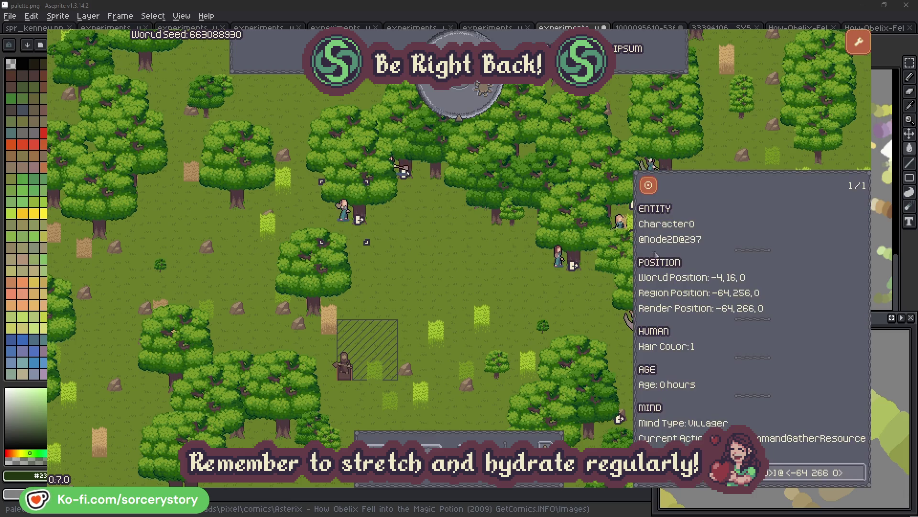
click(860, 471)
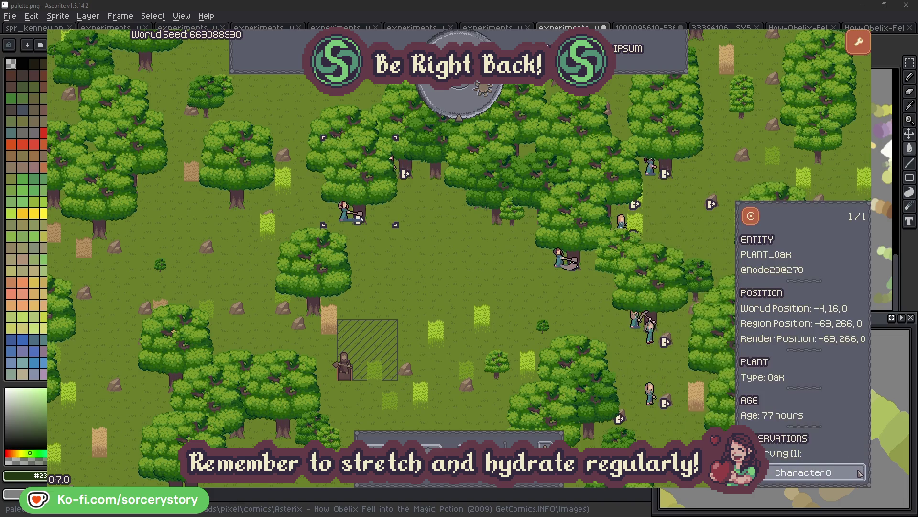
click(860, 473)
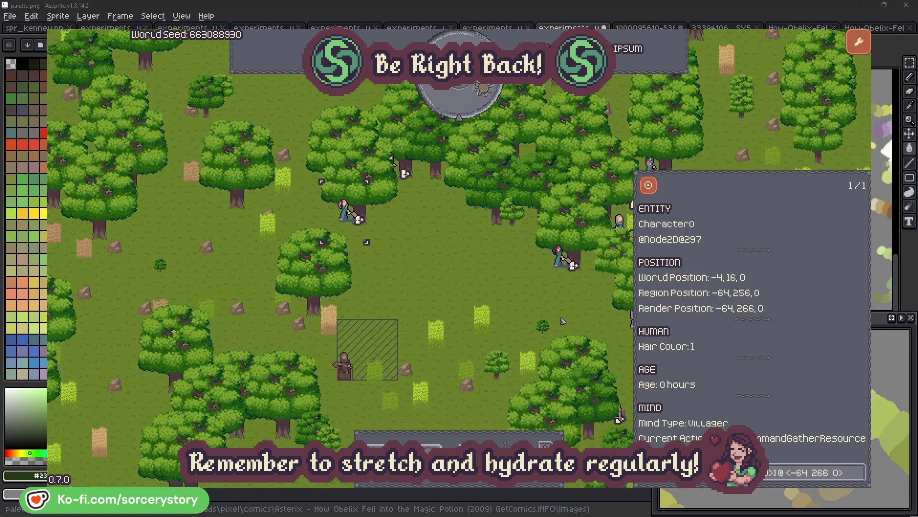
click(480, 288)
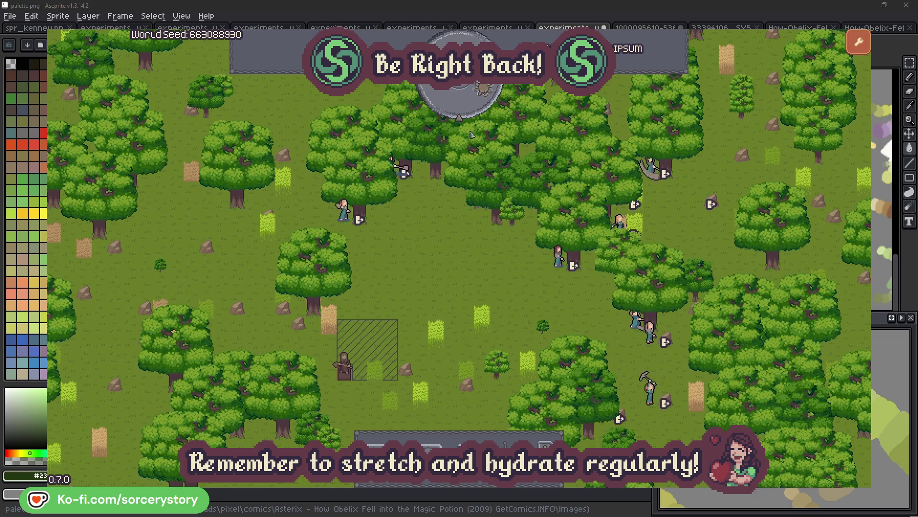
click(468, 108)
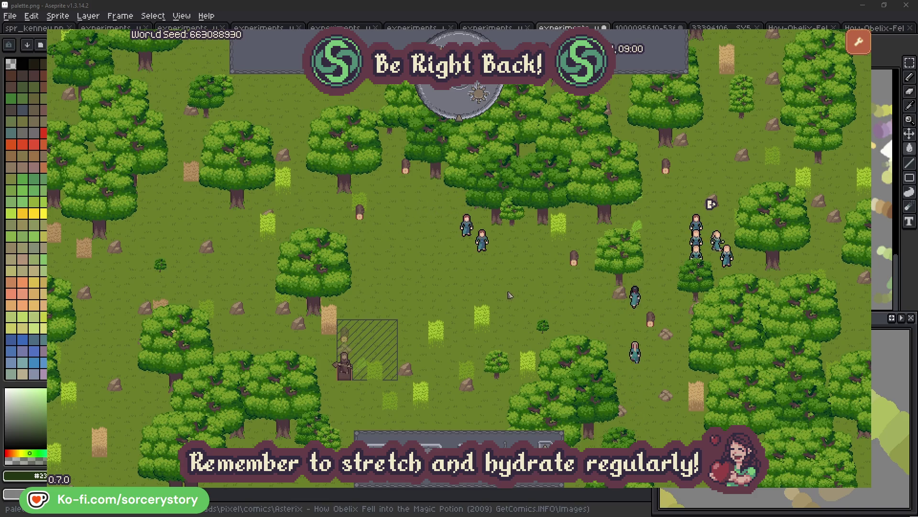
- Trace Character9 from the wood pile to its 2 Herb pile and back, centring on each
click(349, 337)
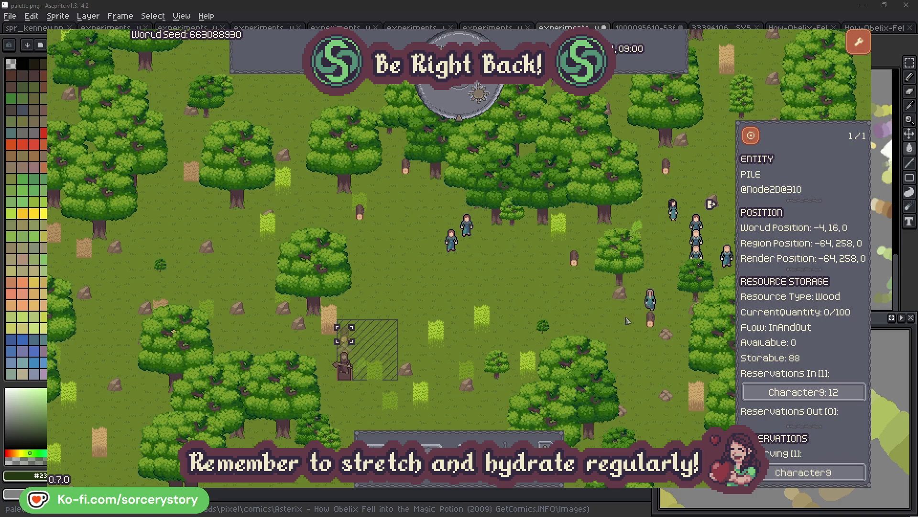
click(845, 394)
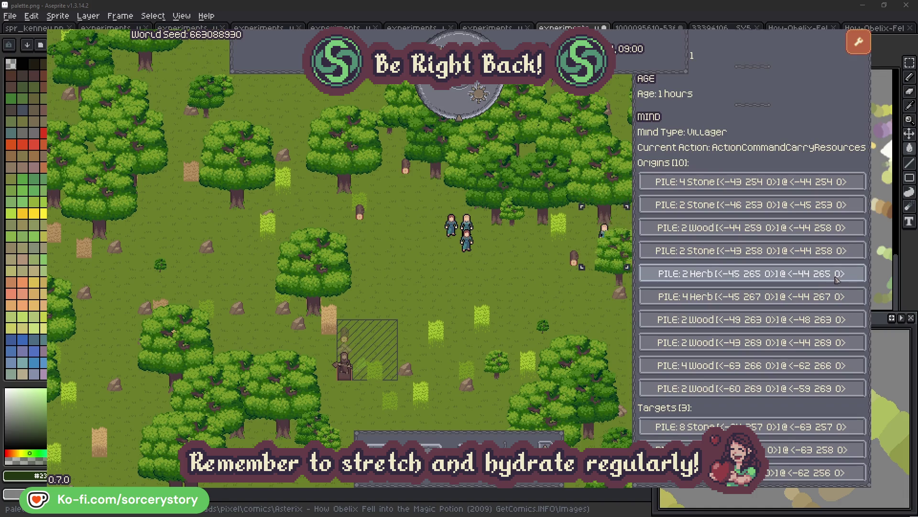
click(837, 274)
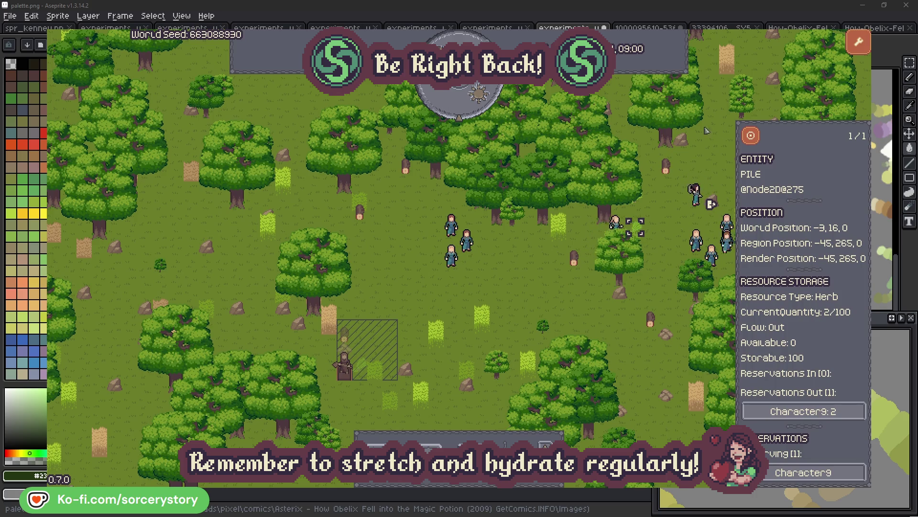
click(758, 140)
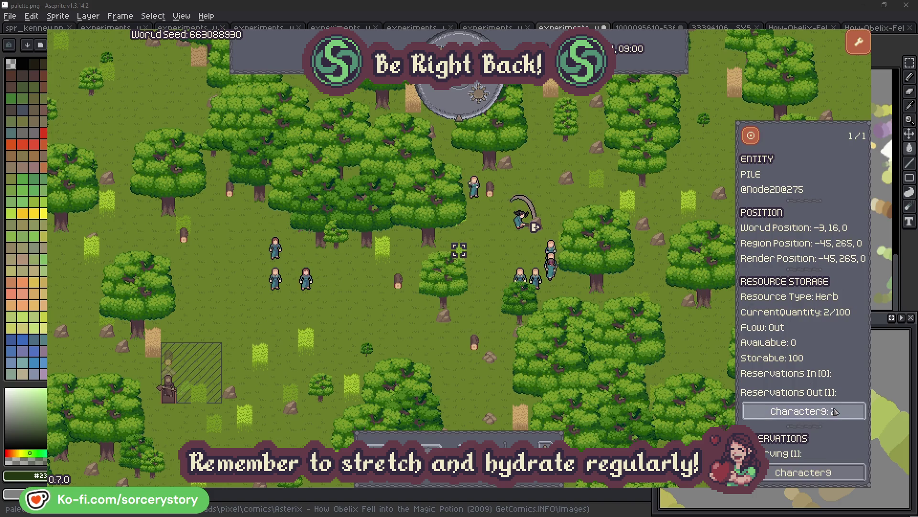
click(813, 411)
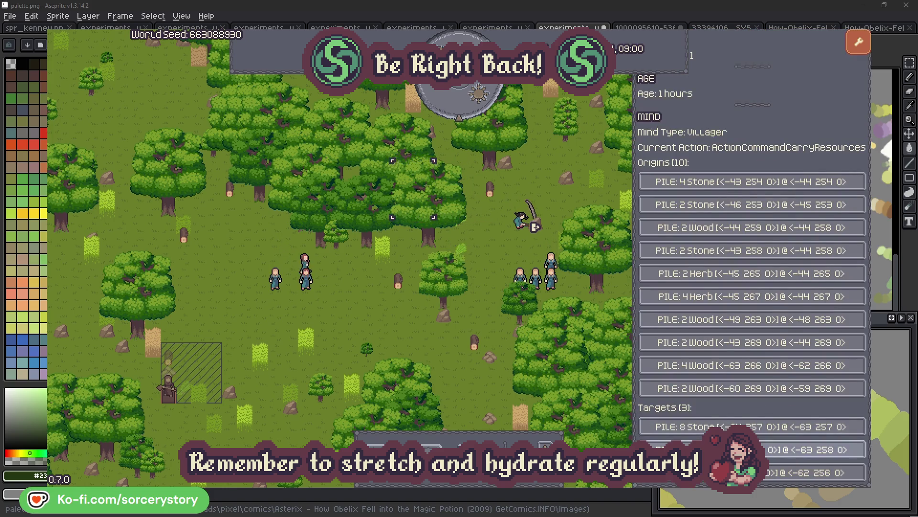
click(813, 449)
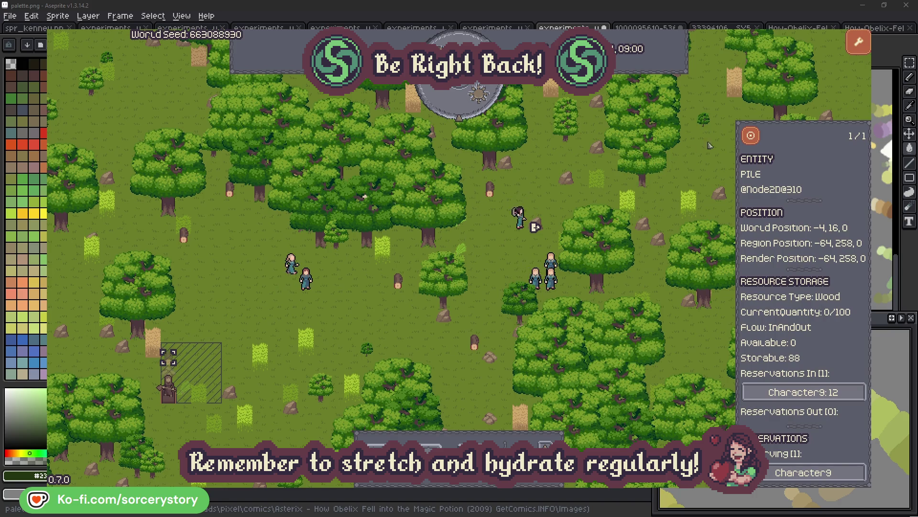
click(751, 137)
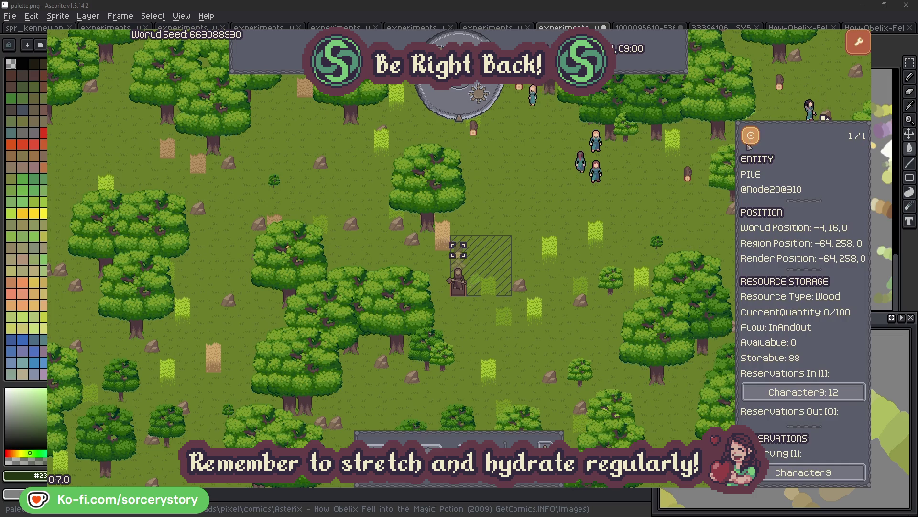
click(669, 212)
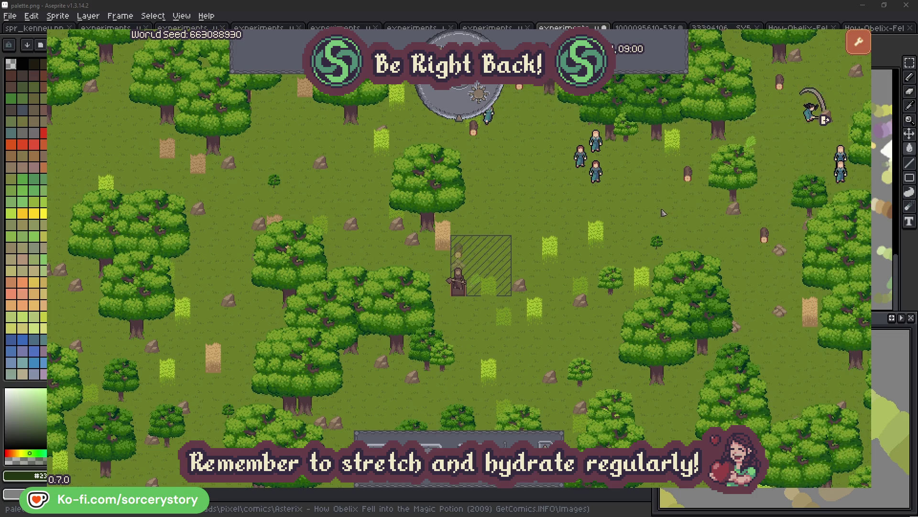
- Inspect Character2, centre the view on its group, and close the details
click(595, 171)
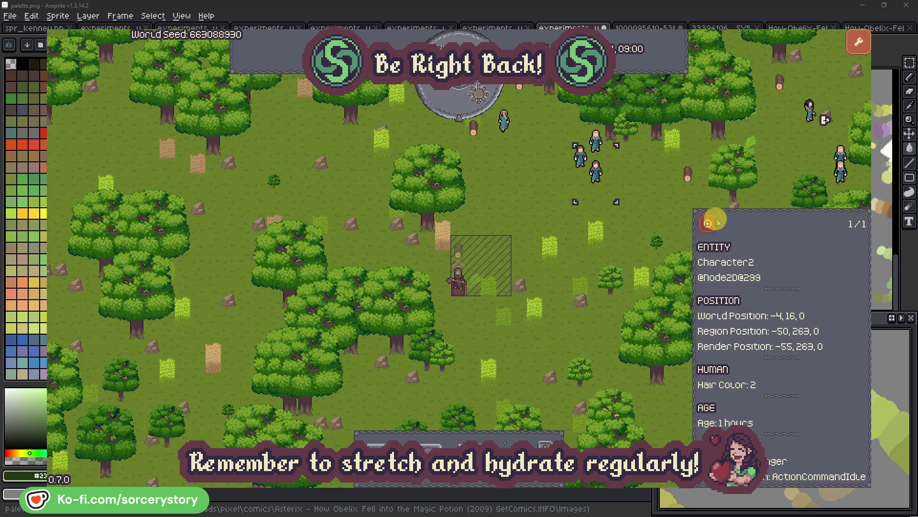
click(708, 223)
click(525, 276)
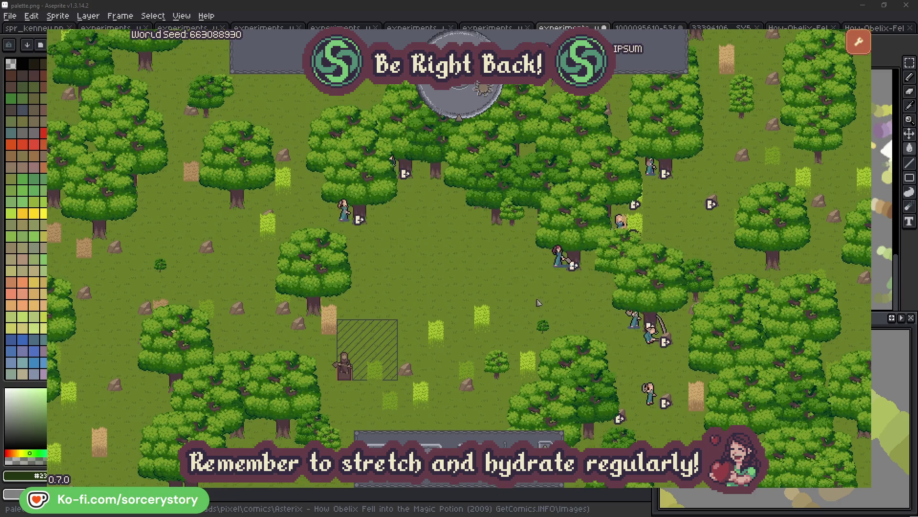
- Find the oak Character2 is gathering from, then return and close its details
click(559, 256)
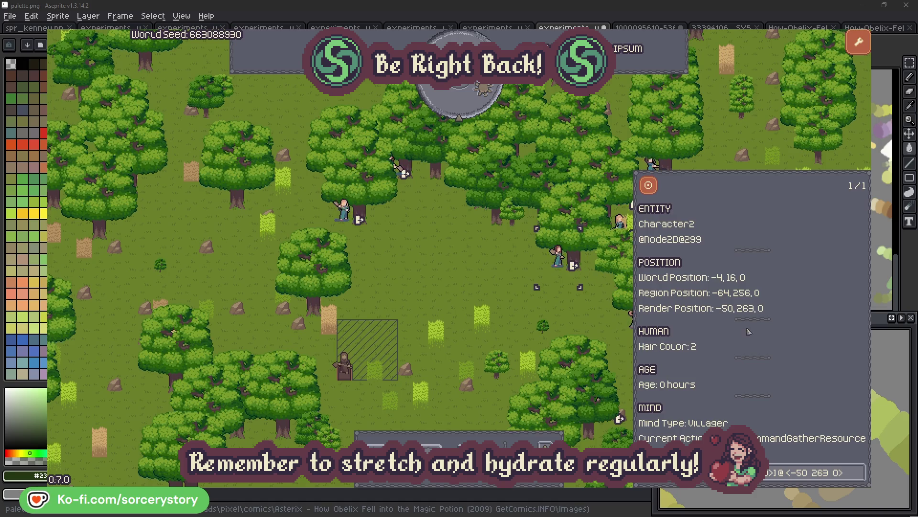
click(860, 479)
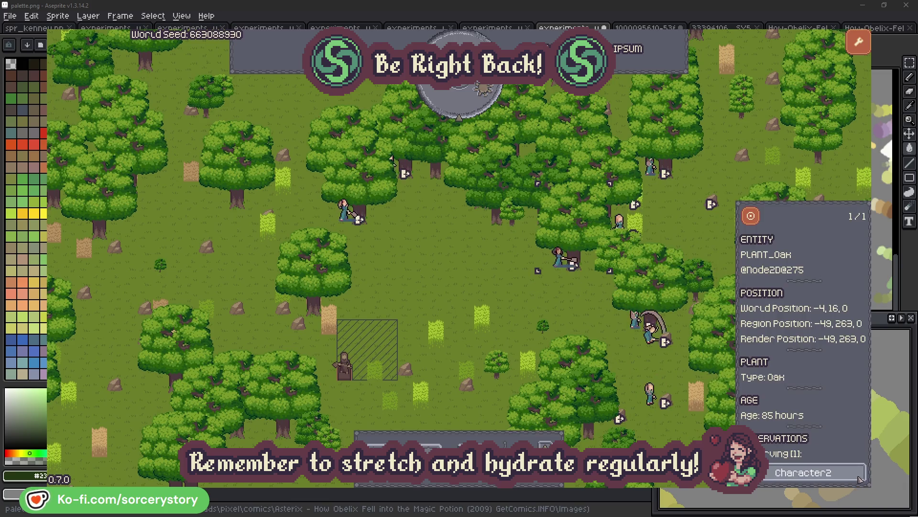
click(859, 479)
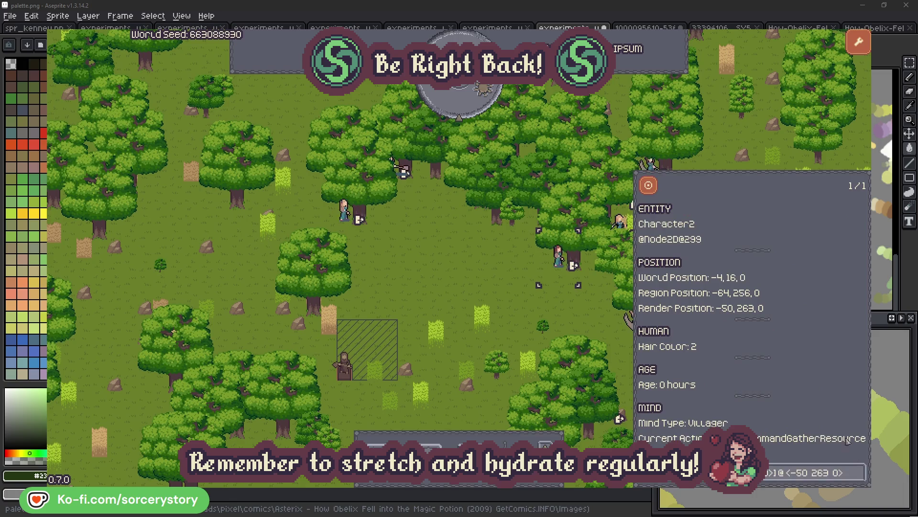
click(573, 317)
- Find Character0's oak, close its details, and advance the clock one hour
click(345, 212)
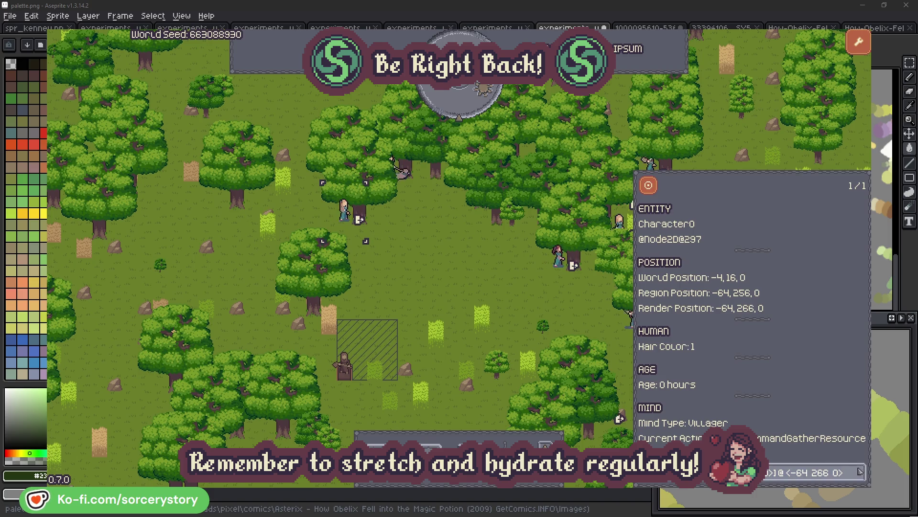
click(859, 471)
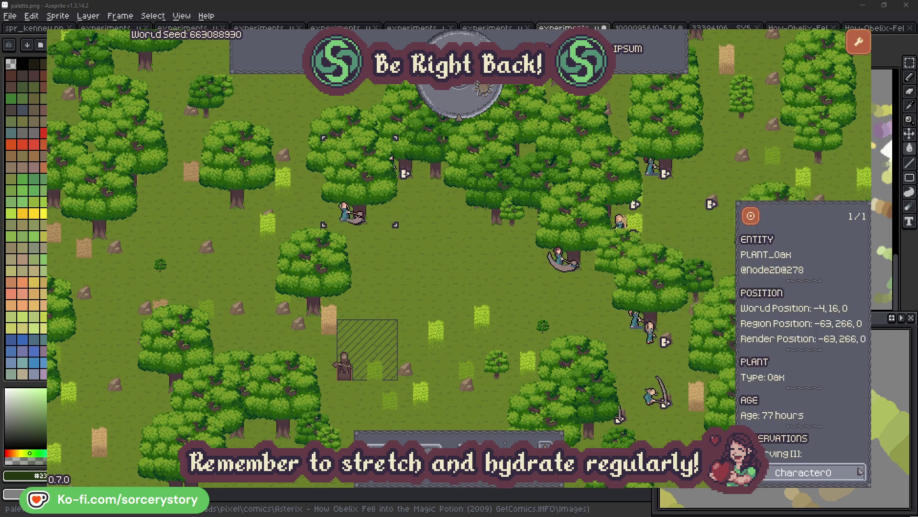
click(859, 473)
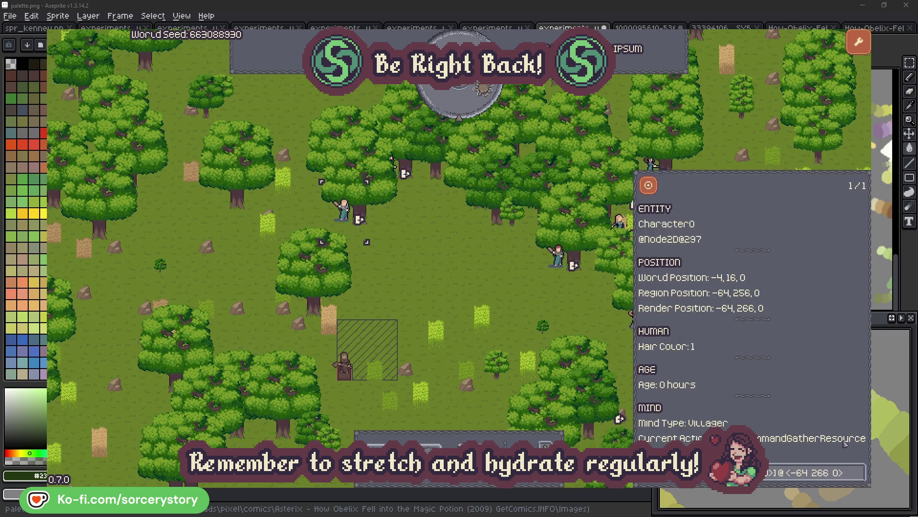
click(480, 288)
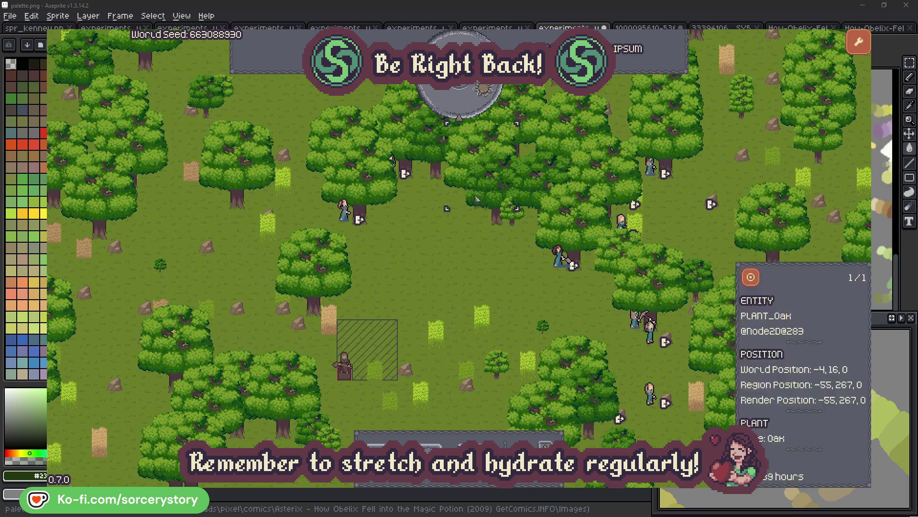
click(467, 108)
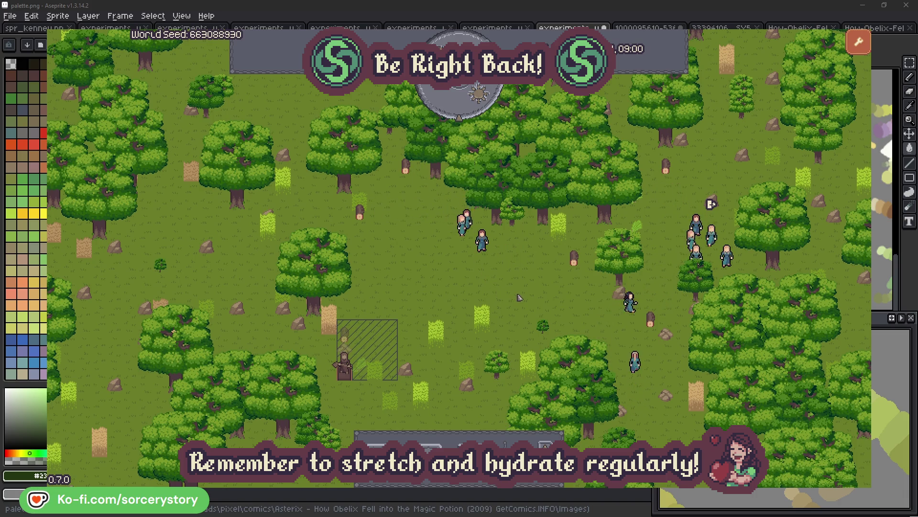
- Open the wood storage pile, then Character9, and centre on the 2 Herb pile it took from
click(350, 335)
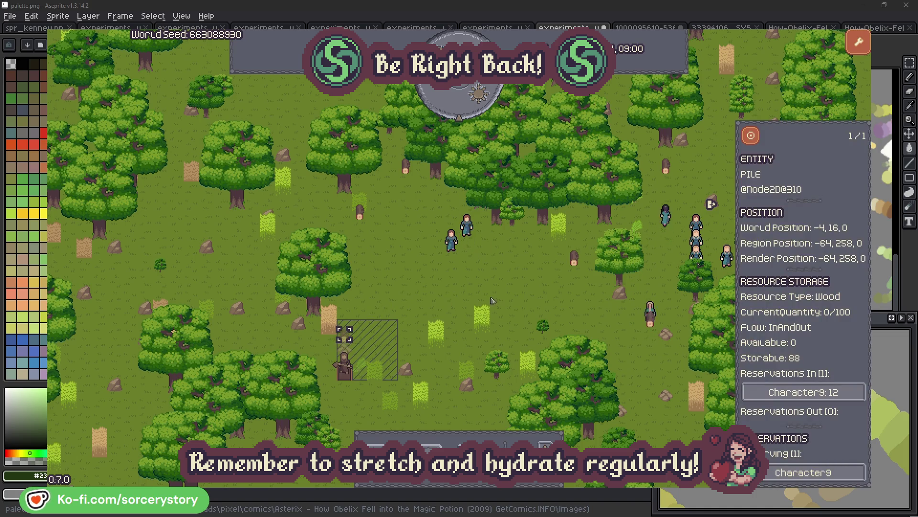
click(846, 396)
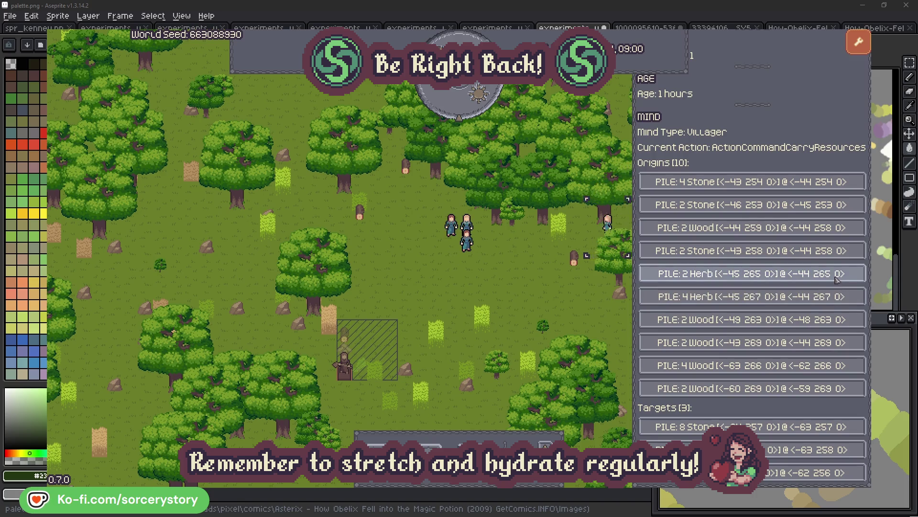
click(837, 277)
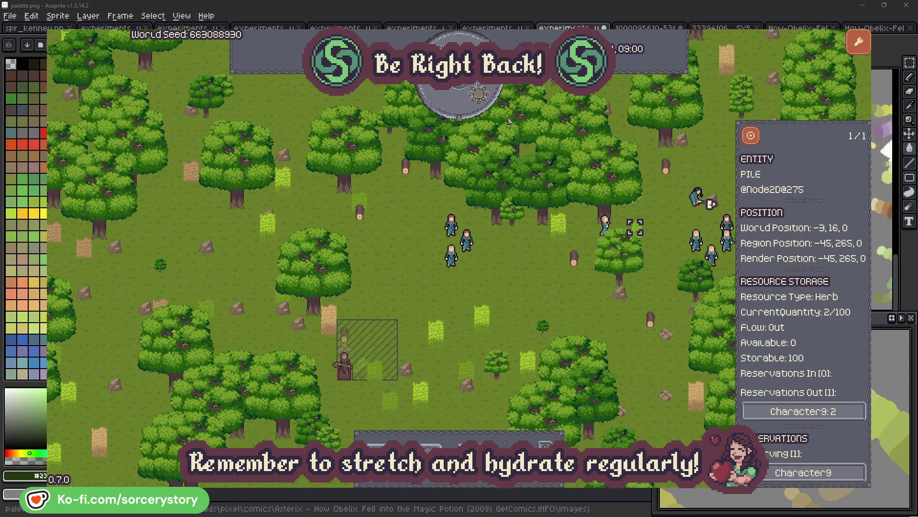
click(758, 140)
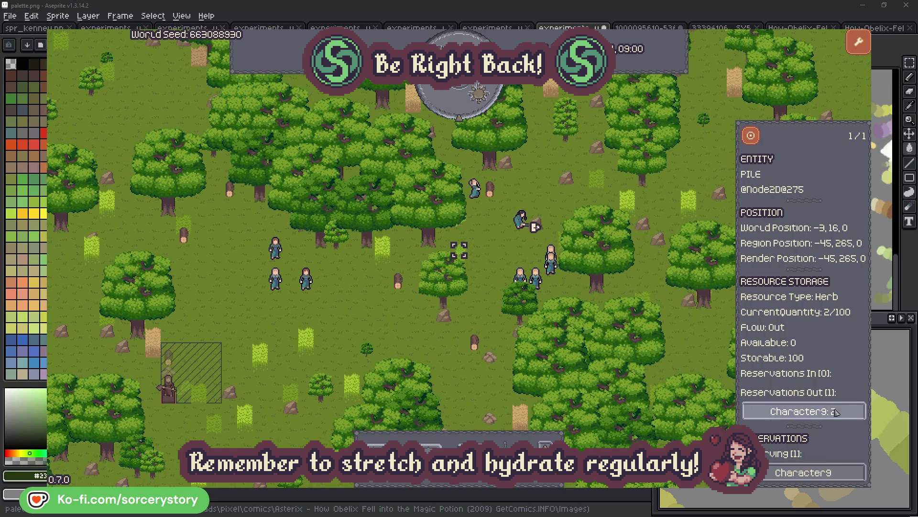
- Centre on the wood pile Character9 delivers to, then inspect and close Character2's details
click(803, 411)
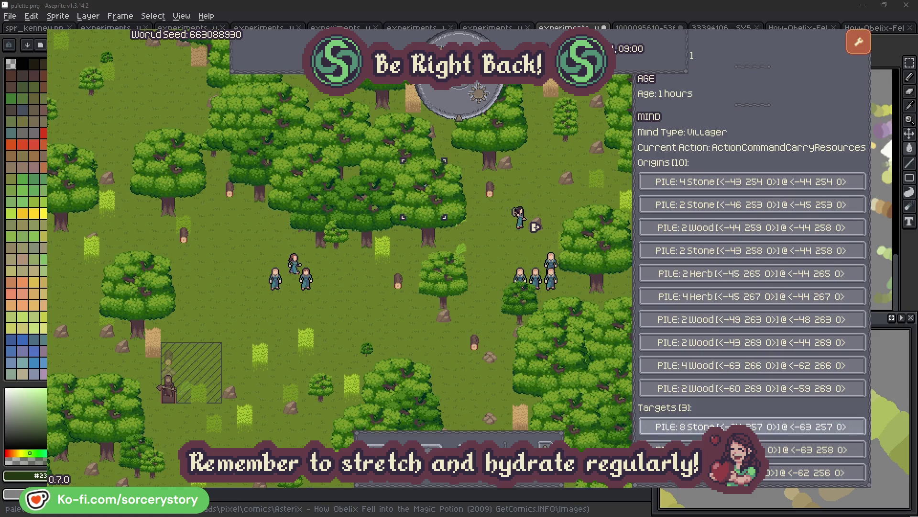
click(804, 450)
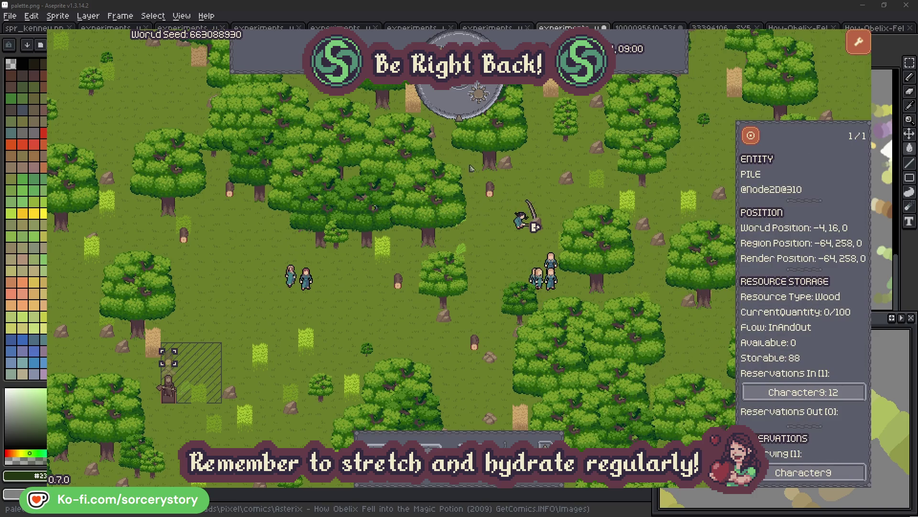
click(751, 137)
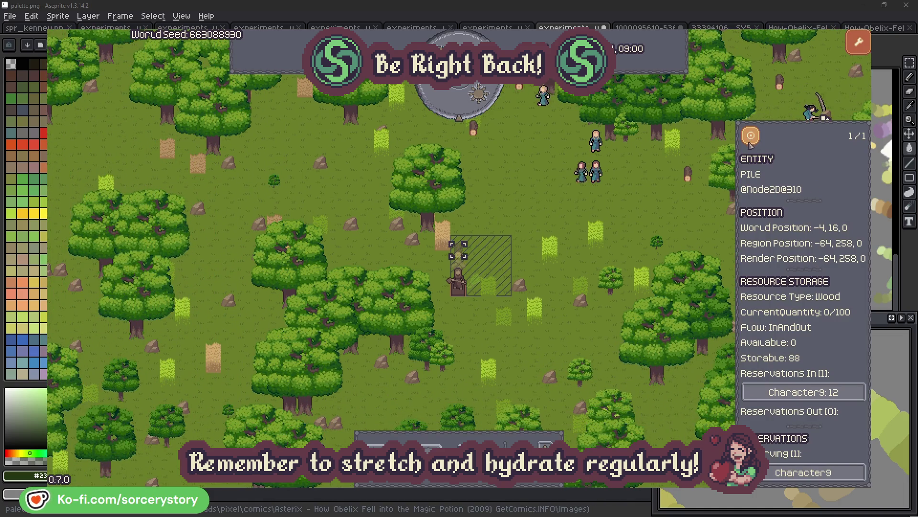
click(665, 212)
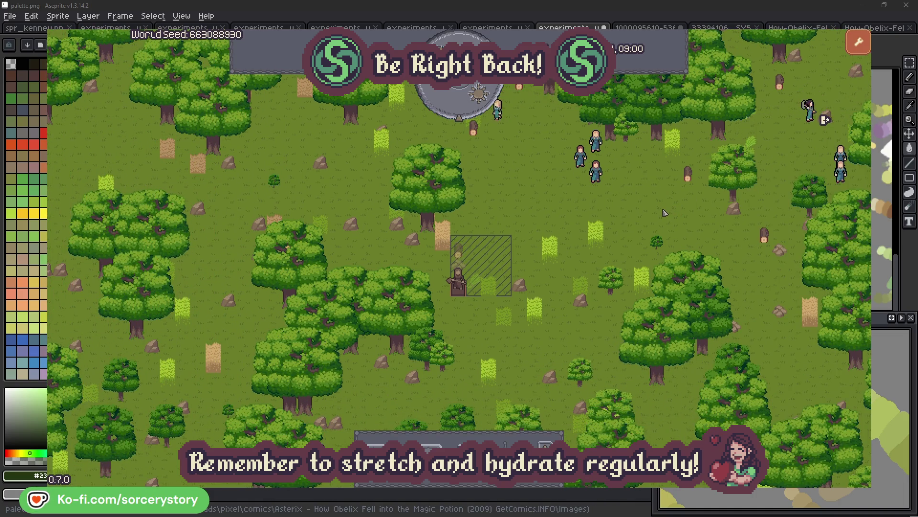
click(599, 175)
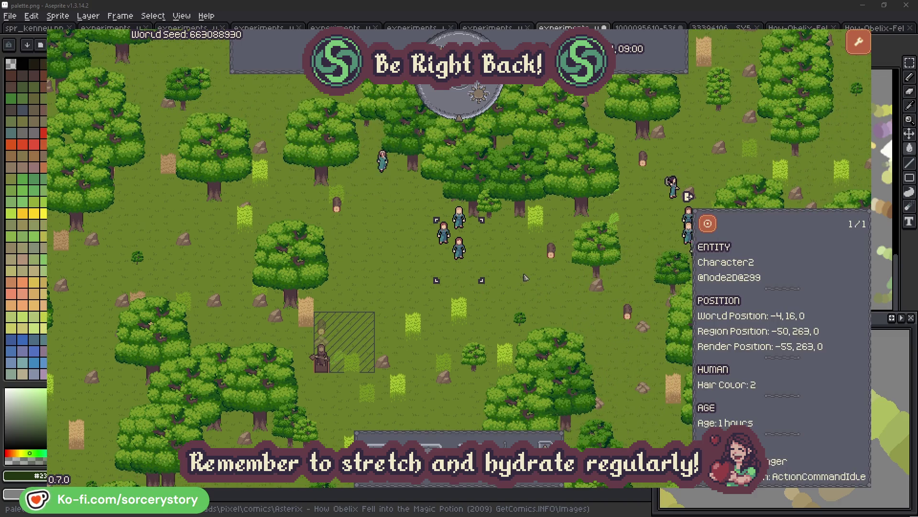
click(525, 275)
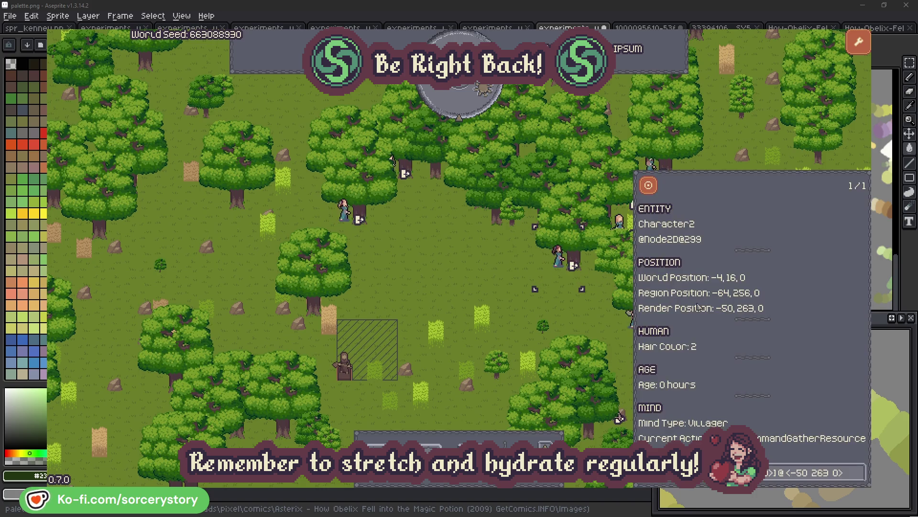
- Check the oak Character2 is gathering from, then close its details
click(859, 479)
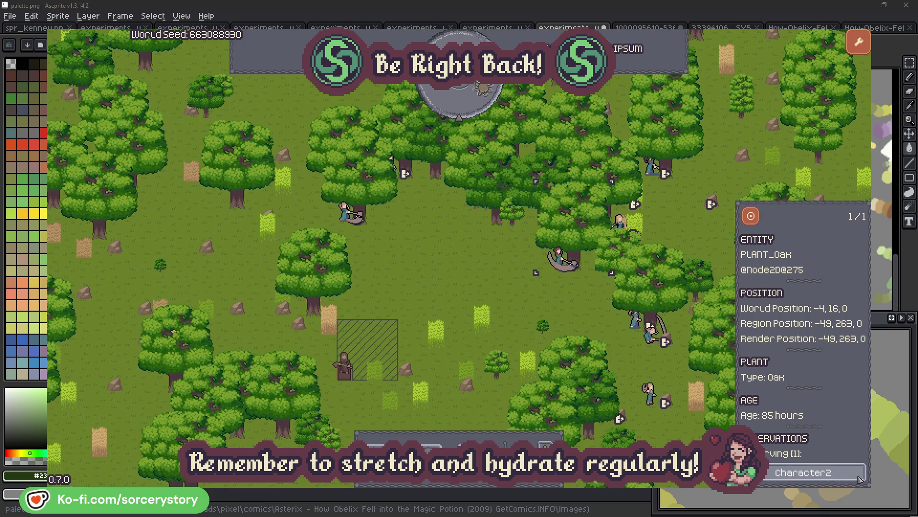
click(860, 478)
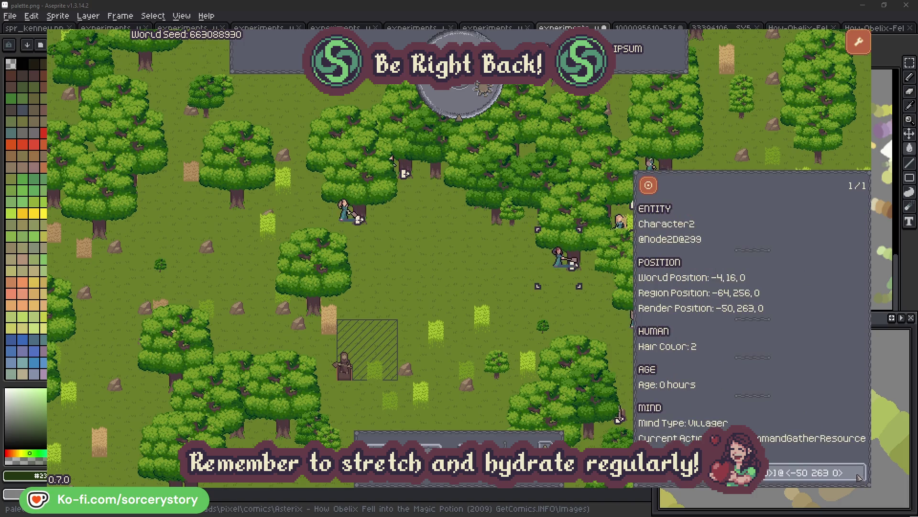
click(574, 317)
- Check Character0's oak, close its details, and pass one more game hour
click(355, 230)
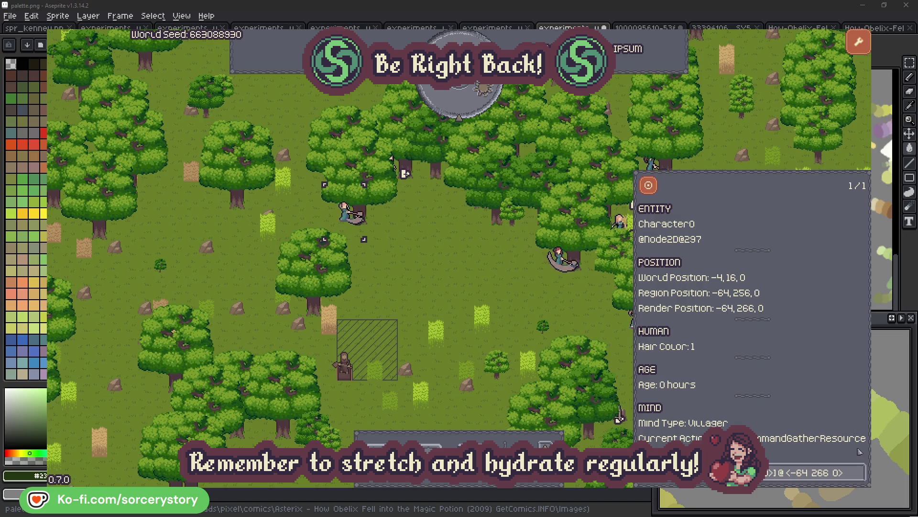
click(860, 472)
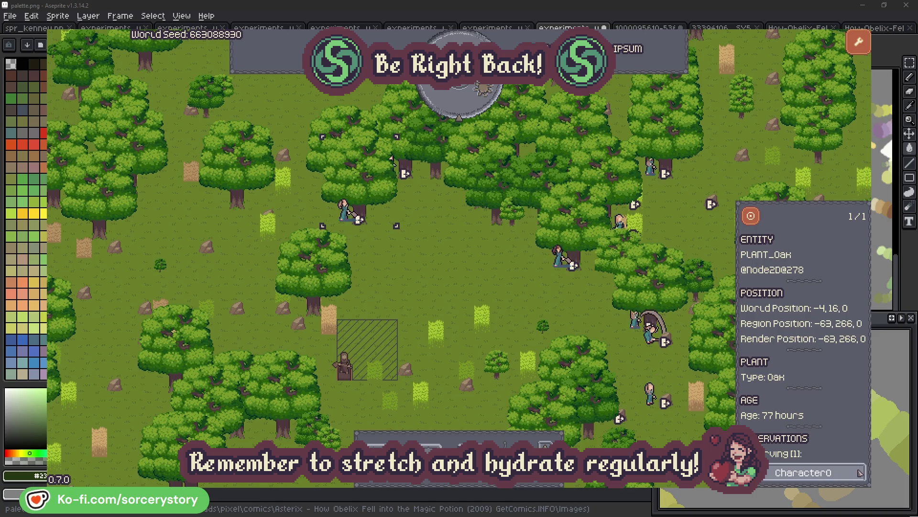
click(860, 472)
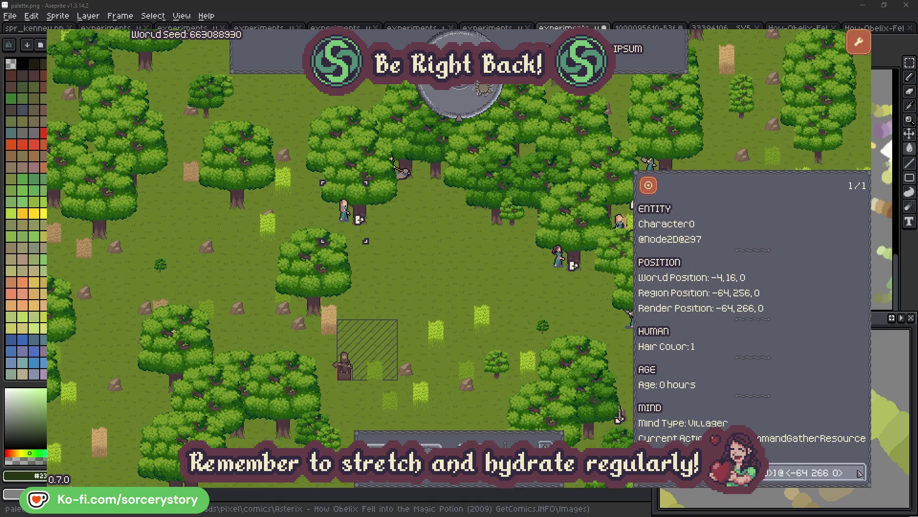
click(479, 287)
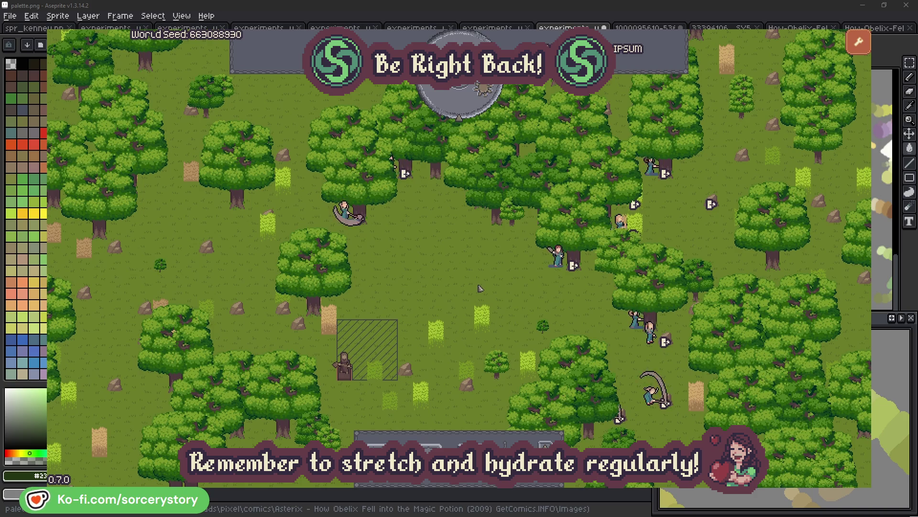
click(468, 107)
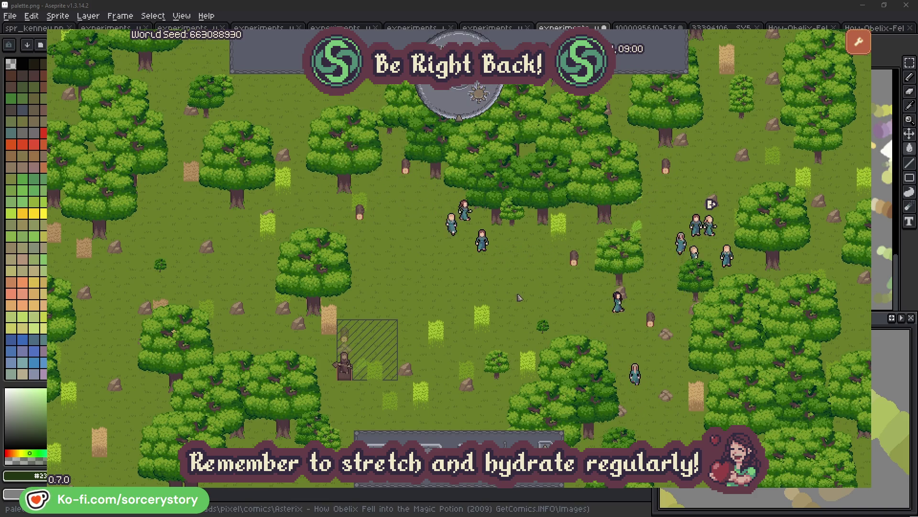
- Follow Character9 from the hatched wood pile to the 2 Herb pile and back, centring on both
click(349, 337)
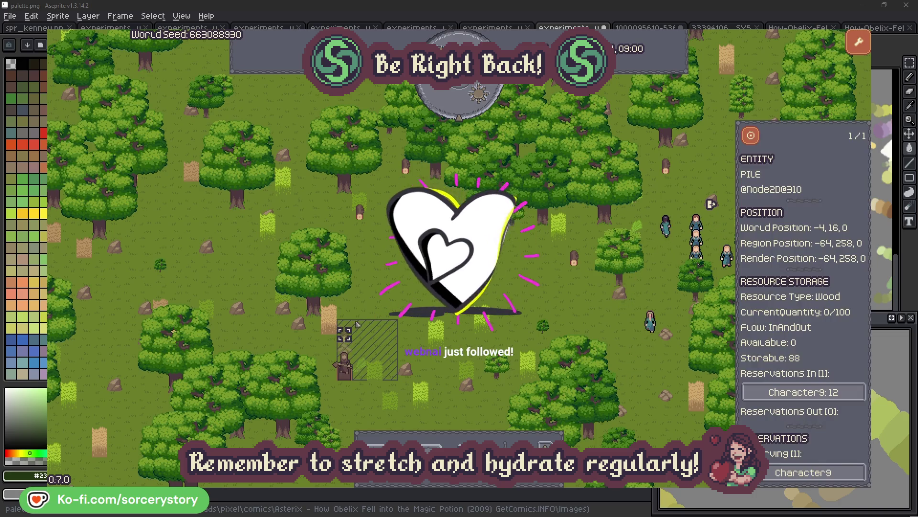
click(844, 393)
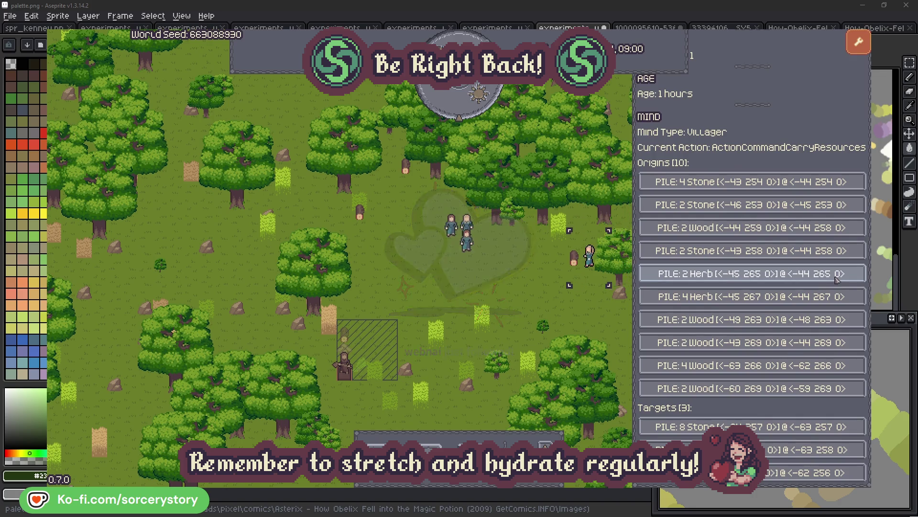
click(837, 280)
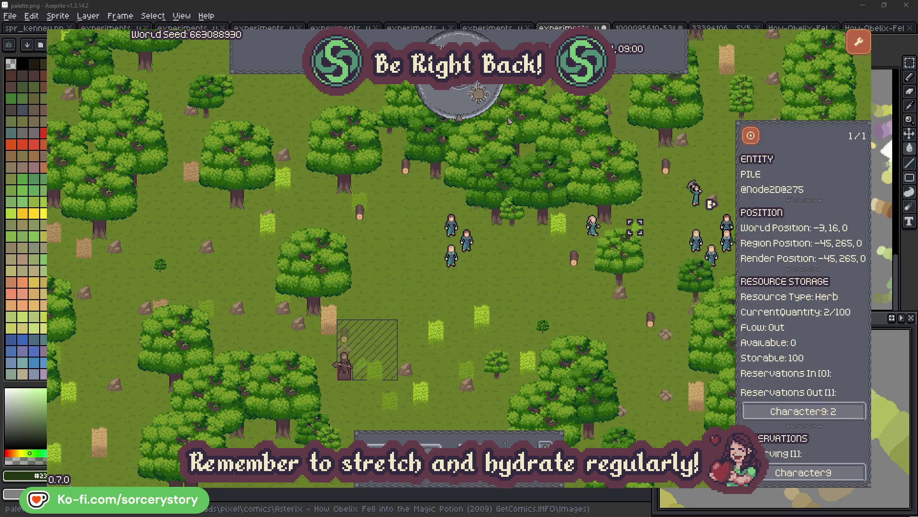
click(751, 136)
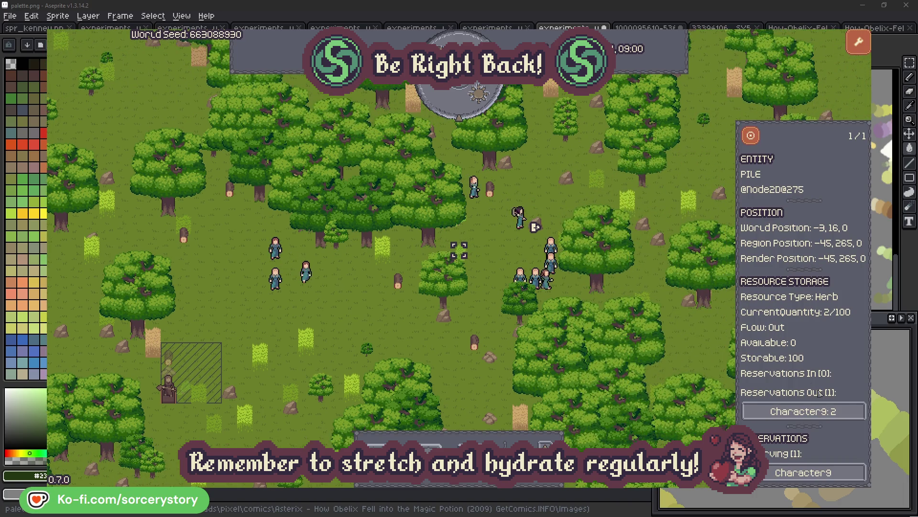
click(837, 412)
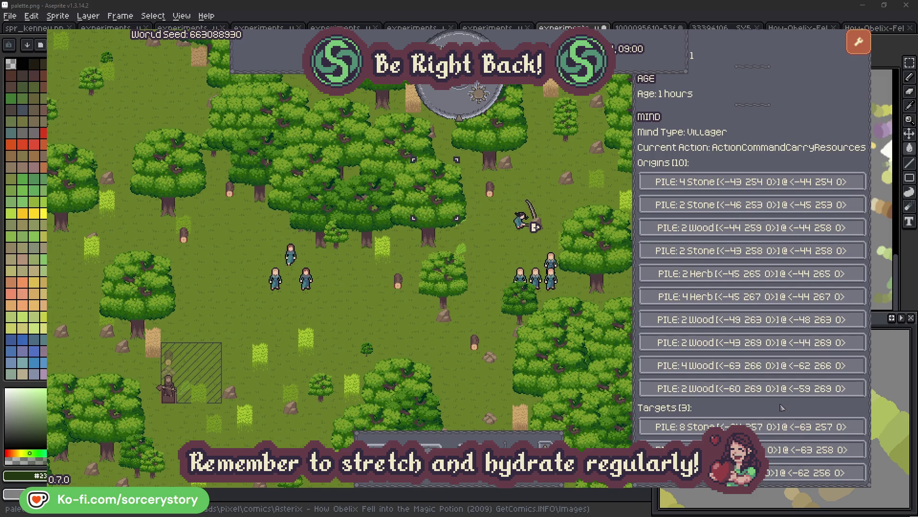
click(808, 449)
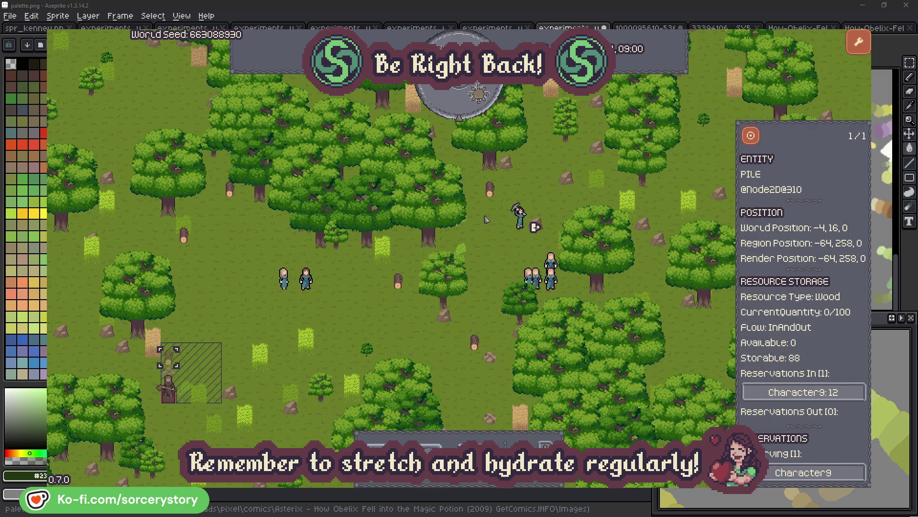
click(751, 136)
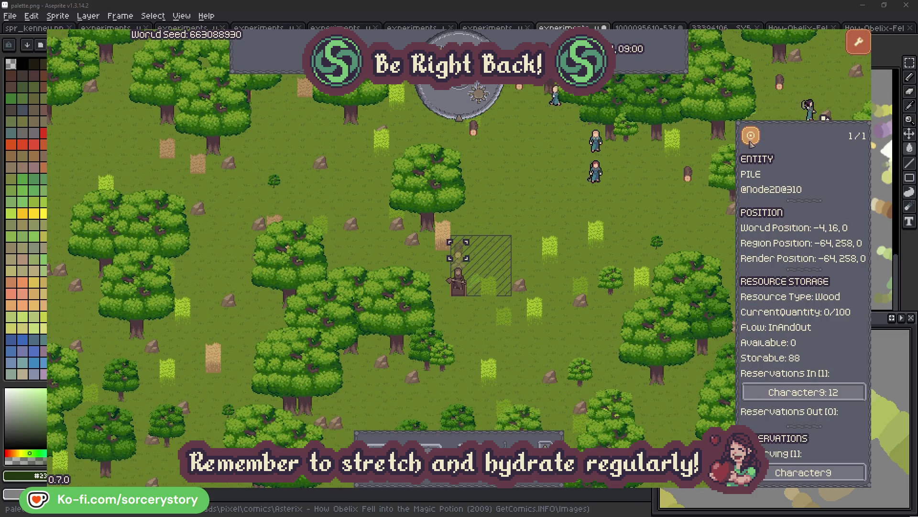
click(665, 212)
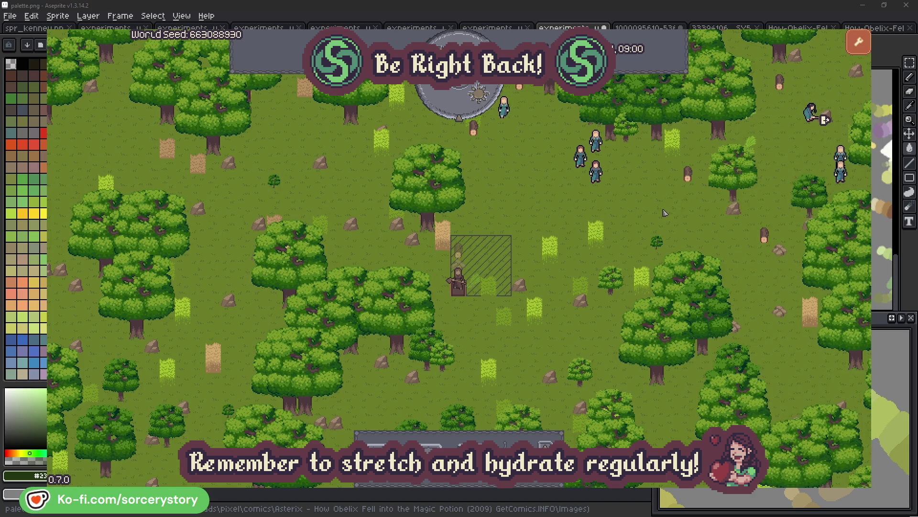
- Select Character2, centre the view on it, and deselect
click(596, 173)
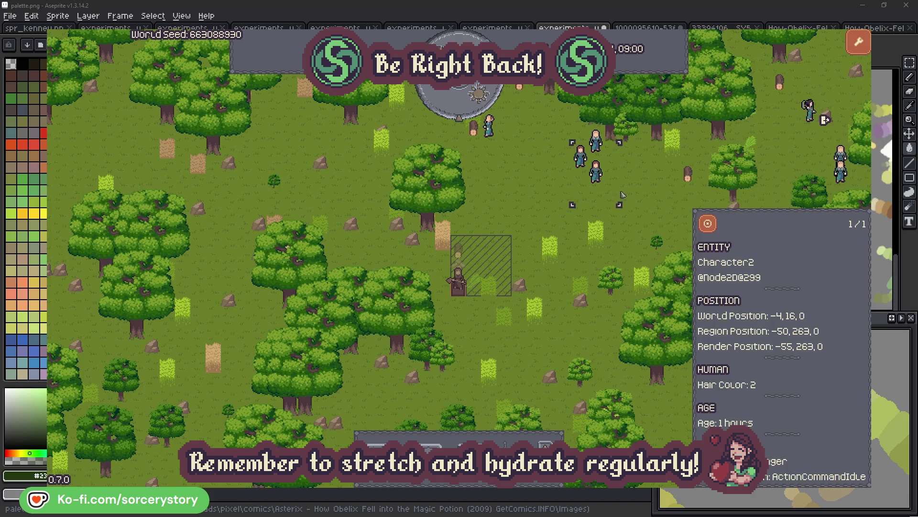
click(707, 223)
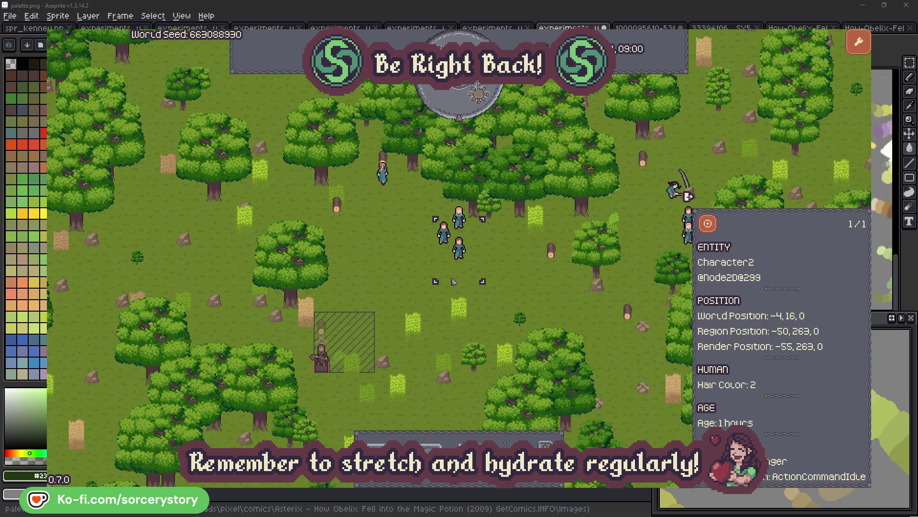
click(526, 278)
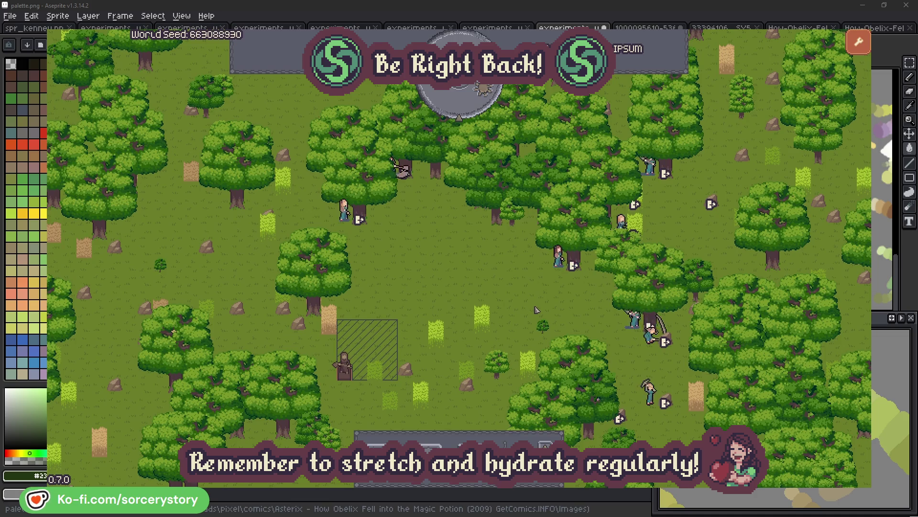
- Open the PLANT_Oak Character2 is gathering from, go back, and deselect Character2
click(542, 287)
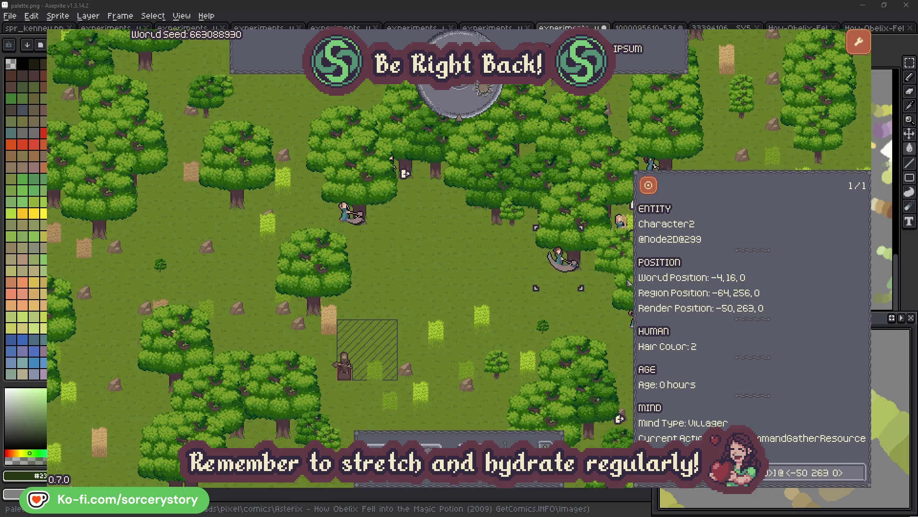
click(859, 473)
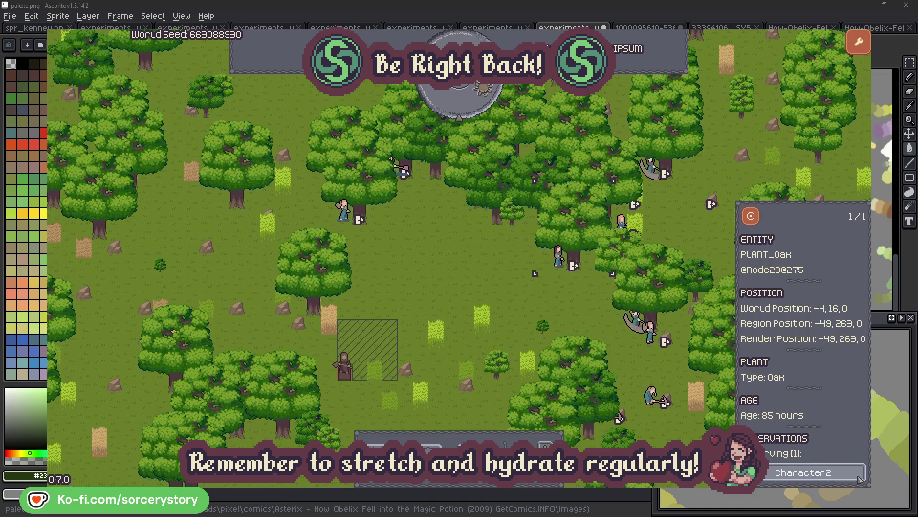
click(860, 478)
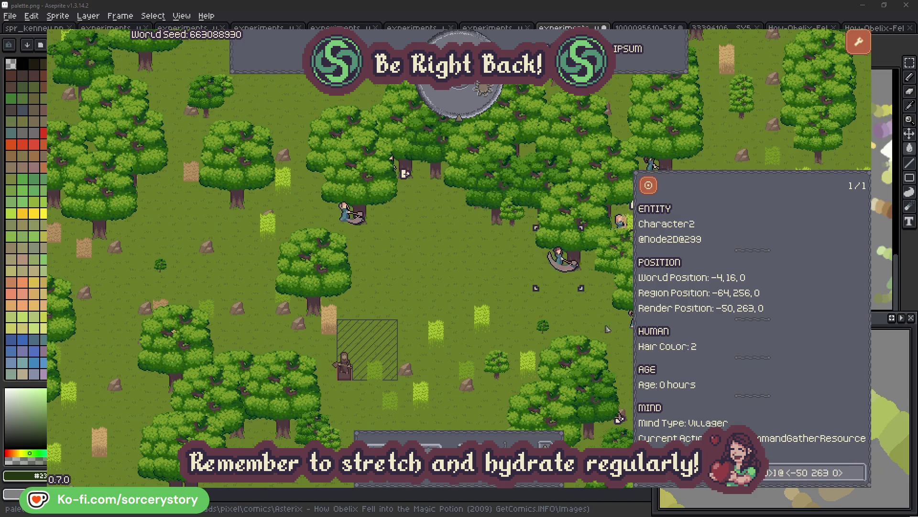
click(574, 318)
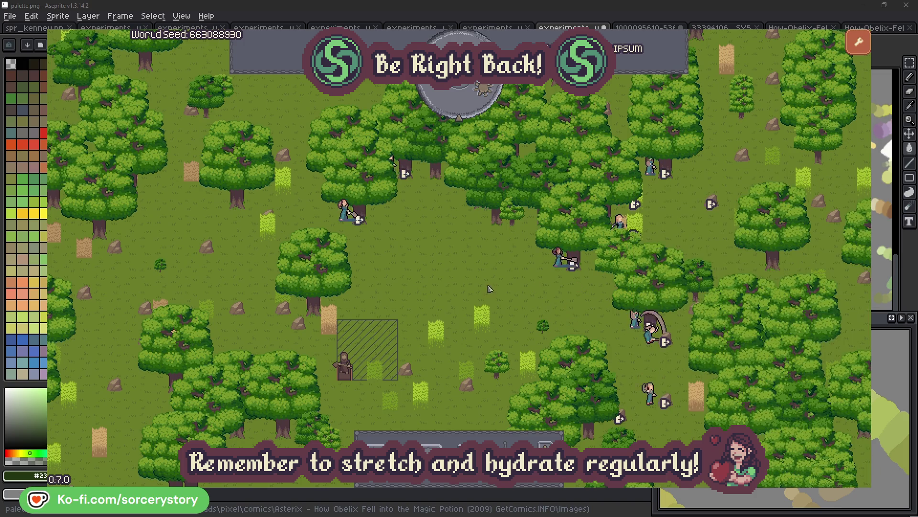
- Open Character0's target oak, return to Character0, and close with Escape
click(344, 210)
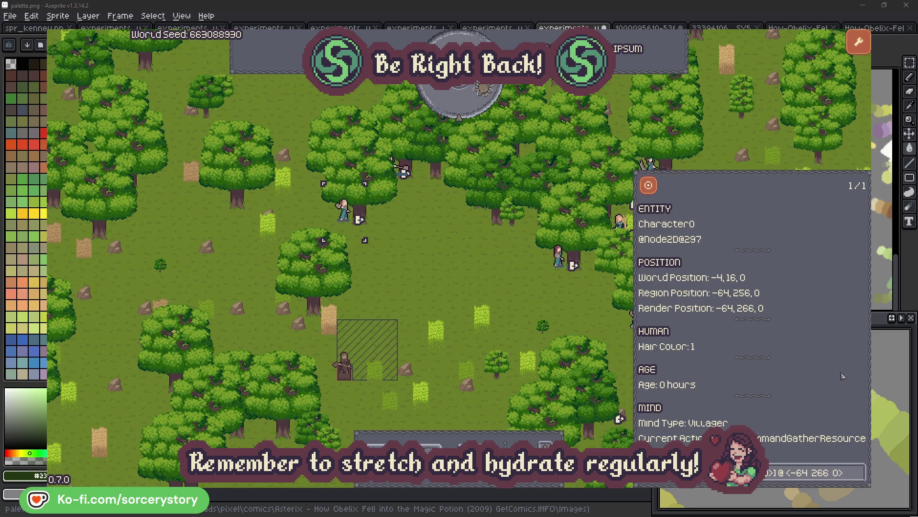
click(859, 466)
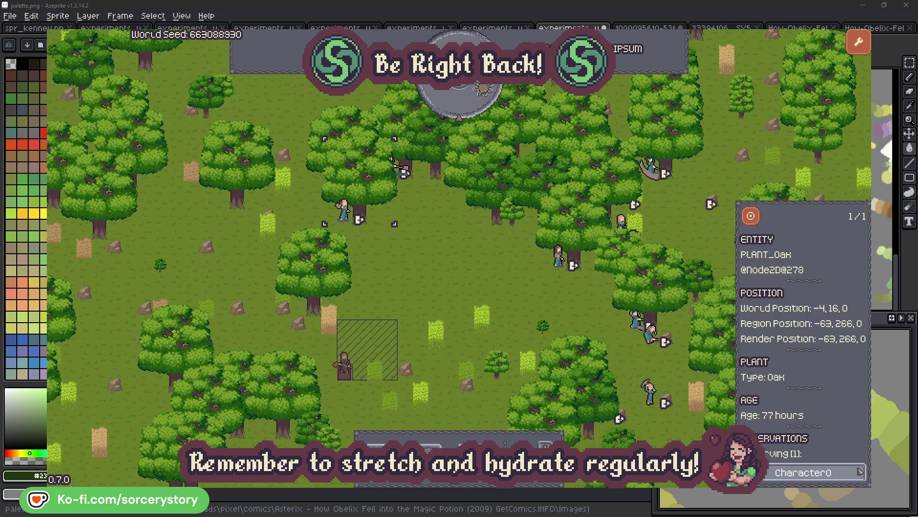
click(859, 472)
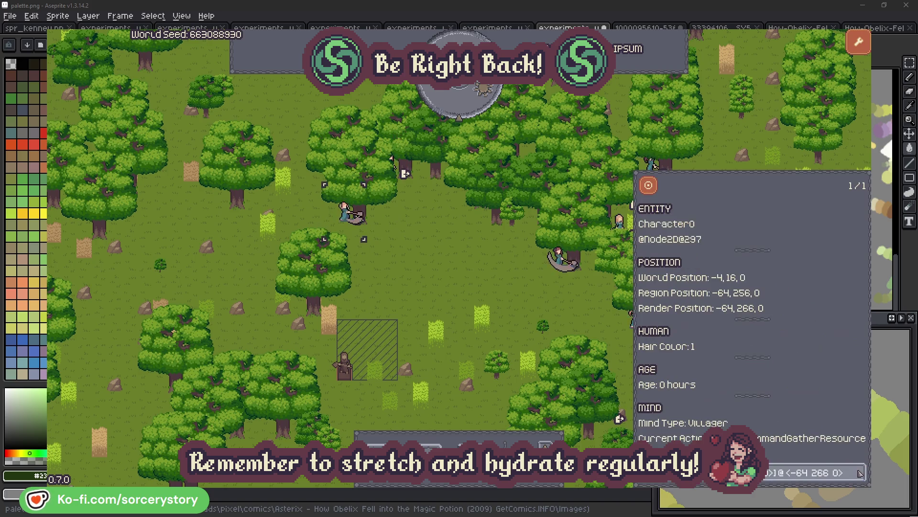
key(Escape)
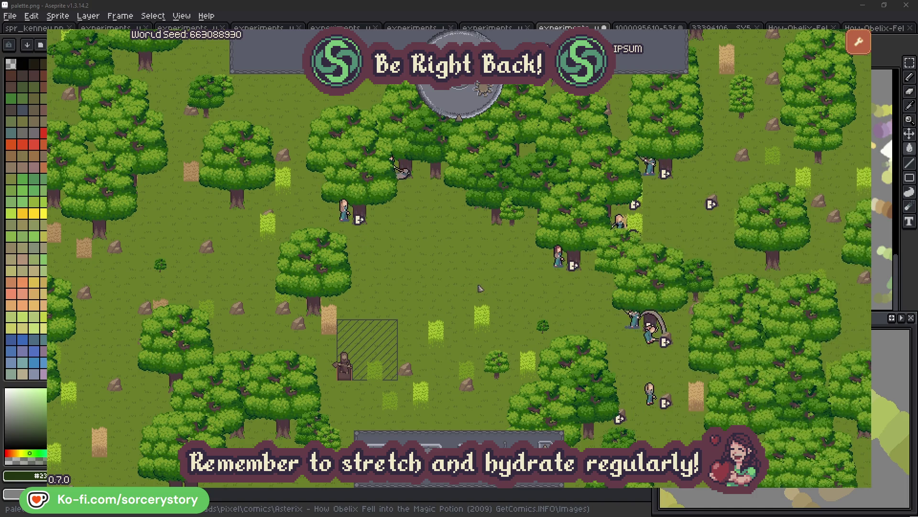
- Pass one hour, then follow the wood pile's Character9 to the 2 Herb pile and centre it
click(468, 108)
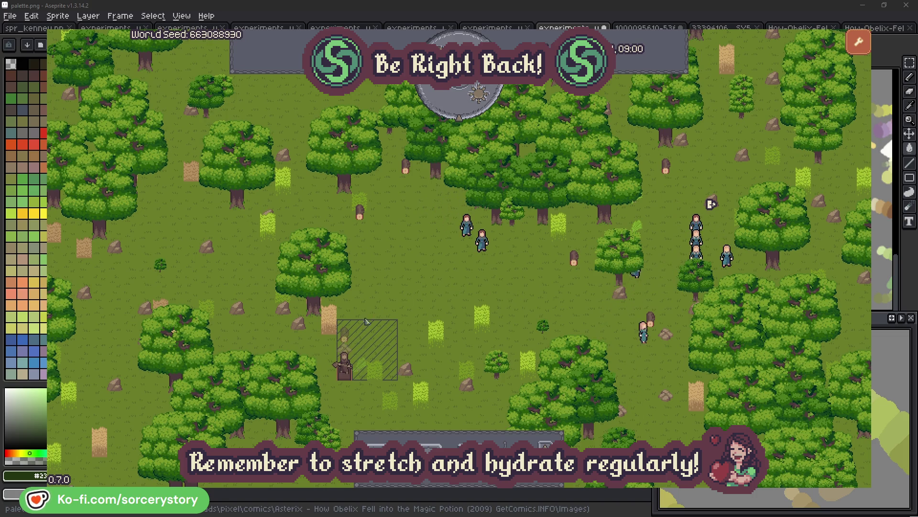
click(344, 335)
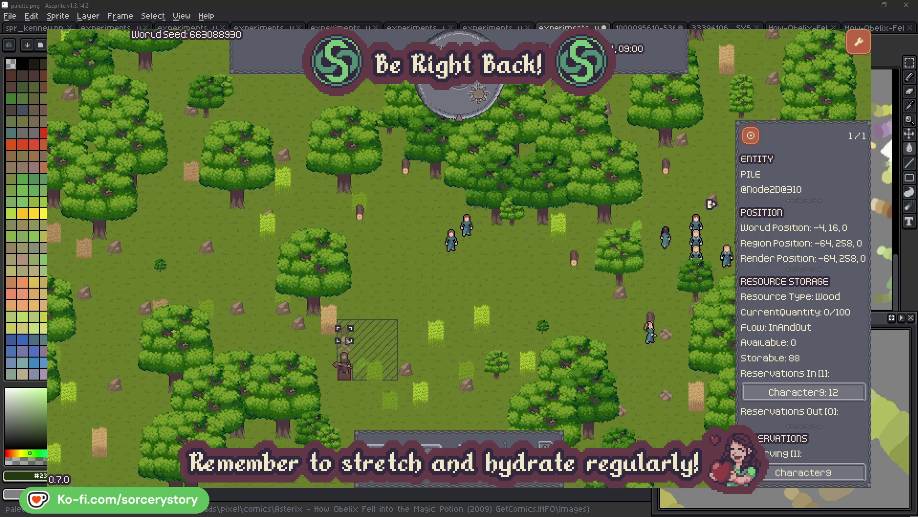
click(846, 396)
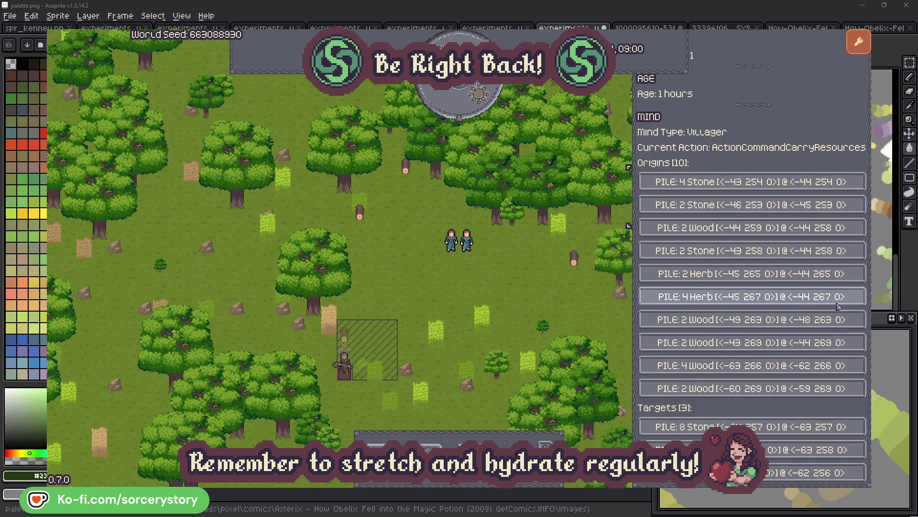
click(837, 274)
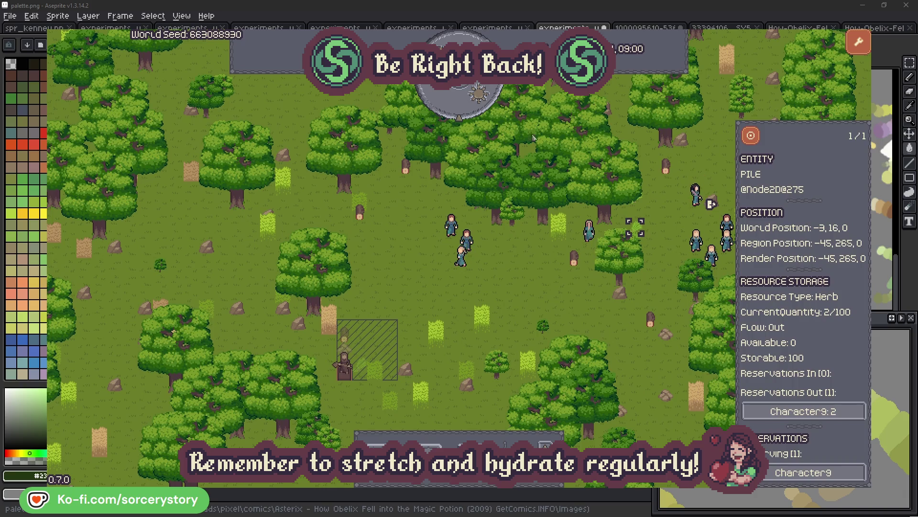
click(758, 139)
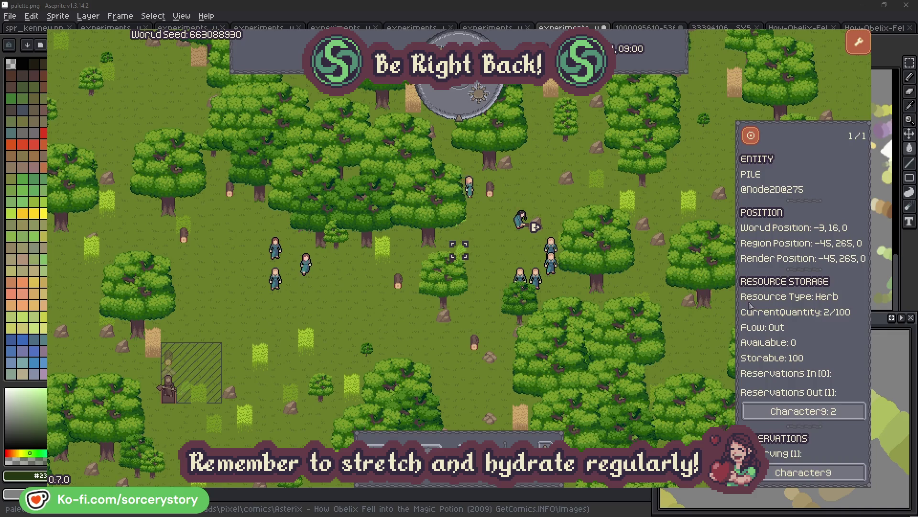
- Return to Character9, centre on the wood pile it targets, and deselect it
click(835, 410)
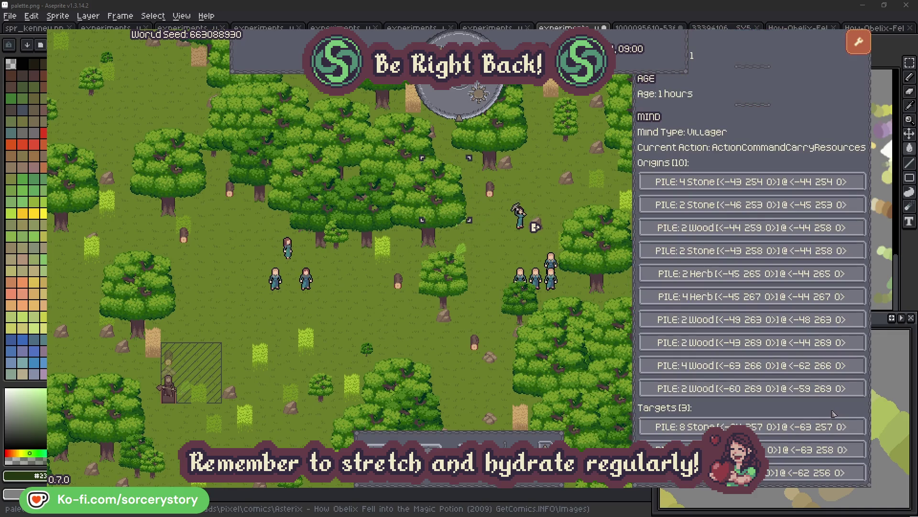
click(835, 450)
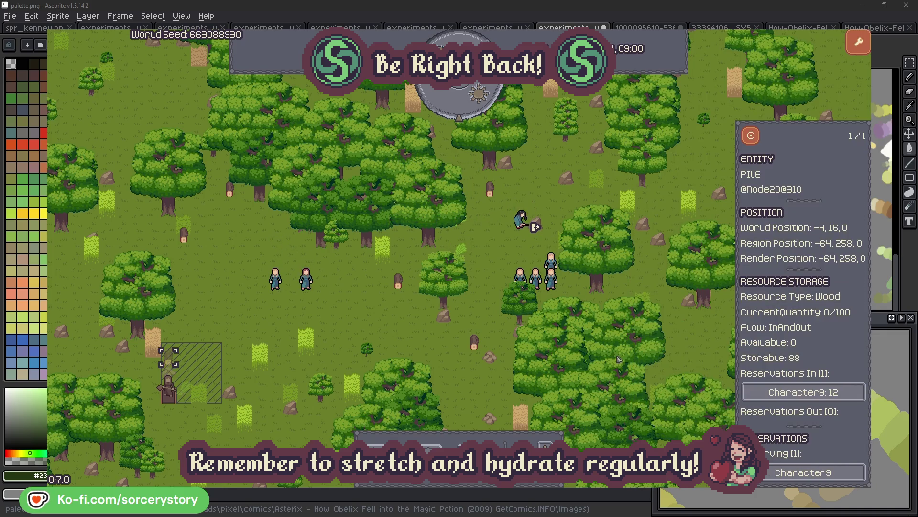
click(751, 139)
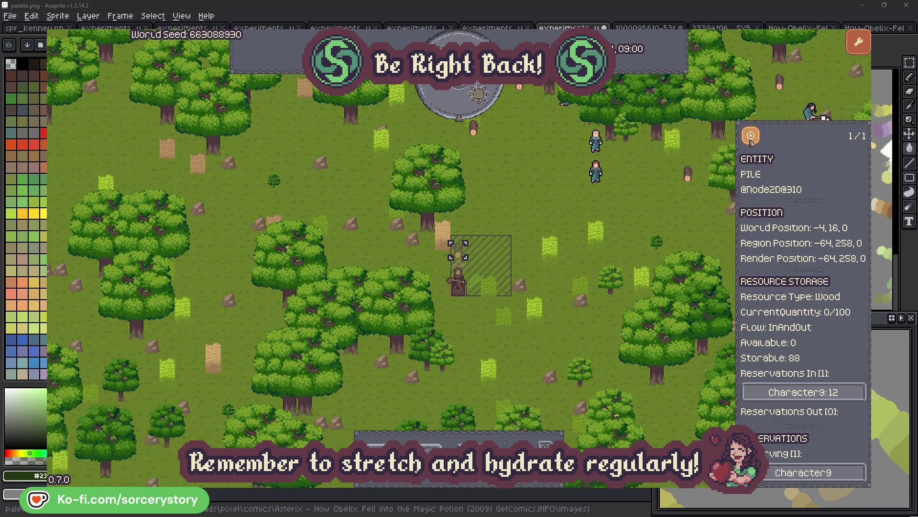
click(664, 213)
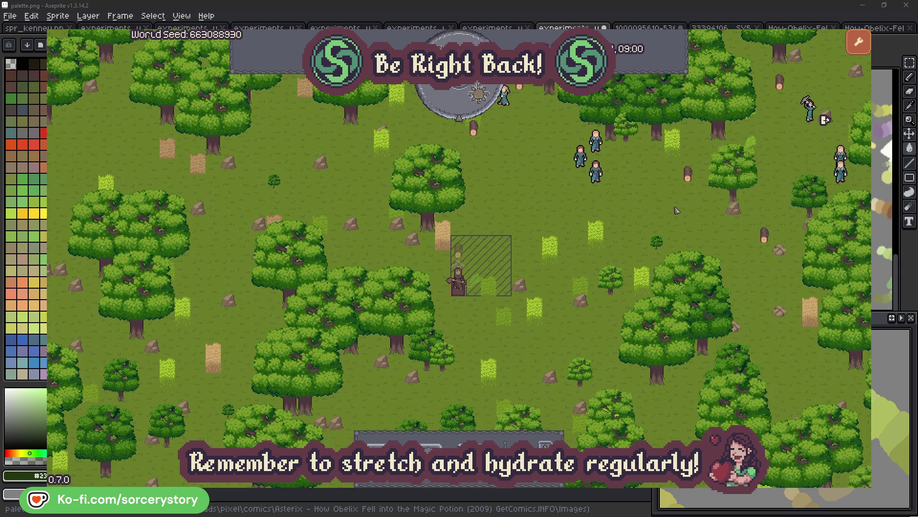
- Select Character2, centre the view on it, and deselect
click(595, 170)
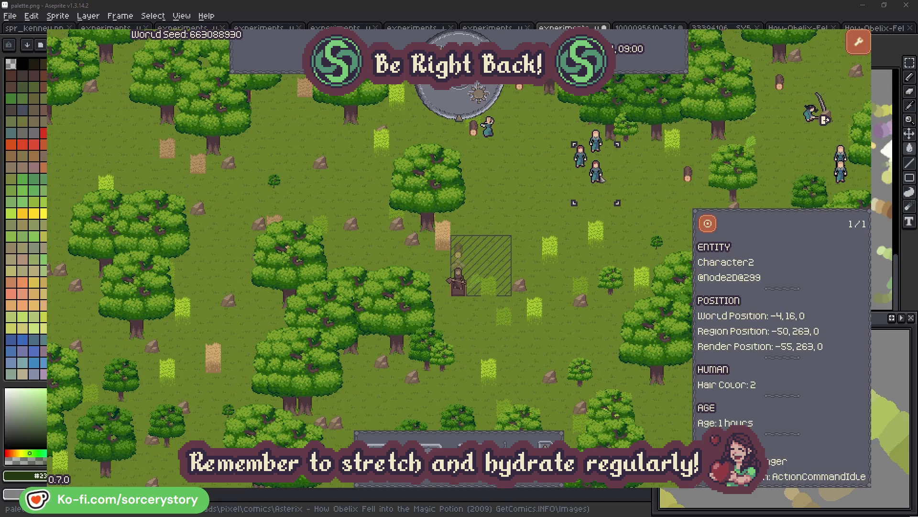
click(717, 221)
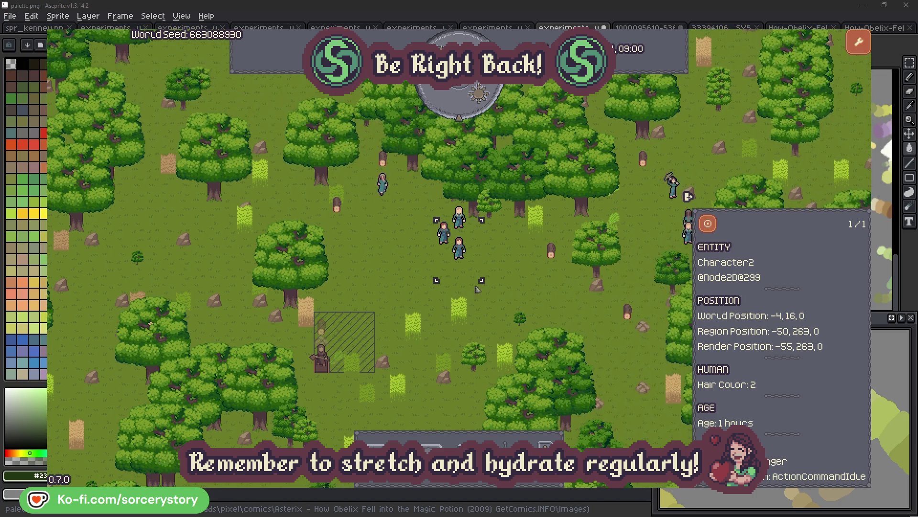
click(525, 278)
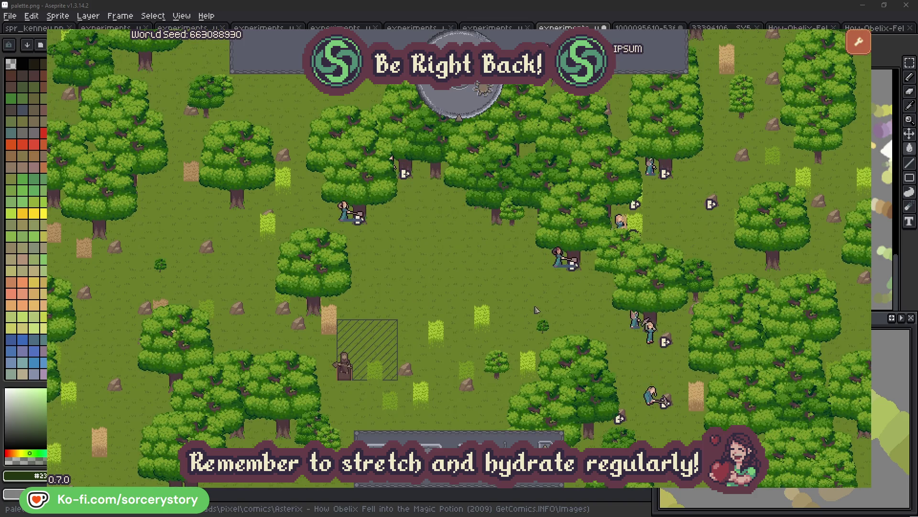
click(558, 258)
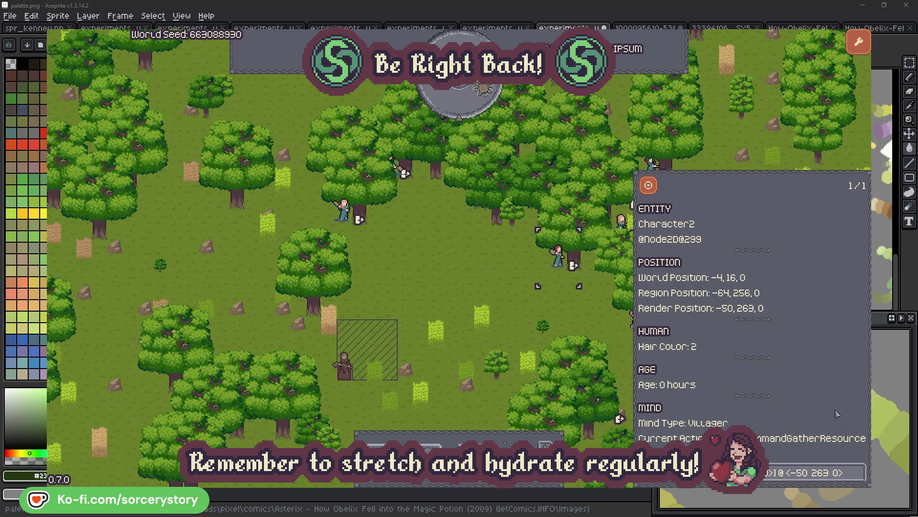
click(859, 479)
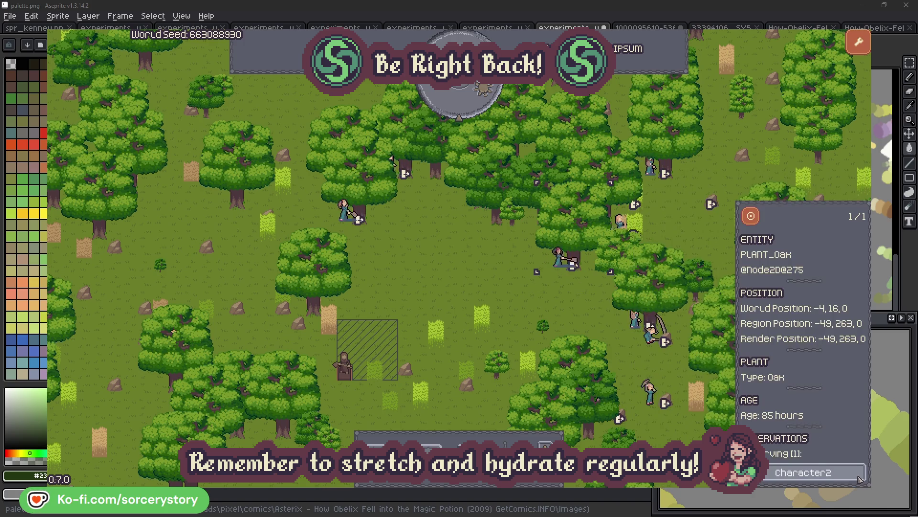
click(859, 478)
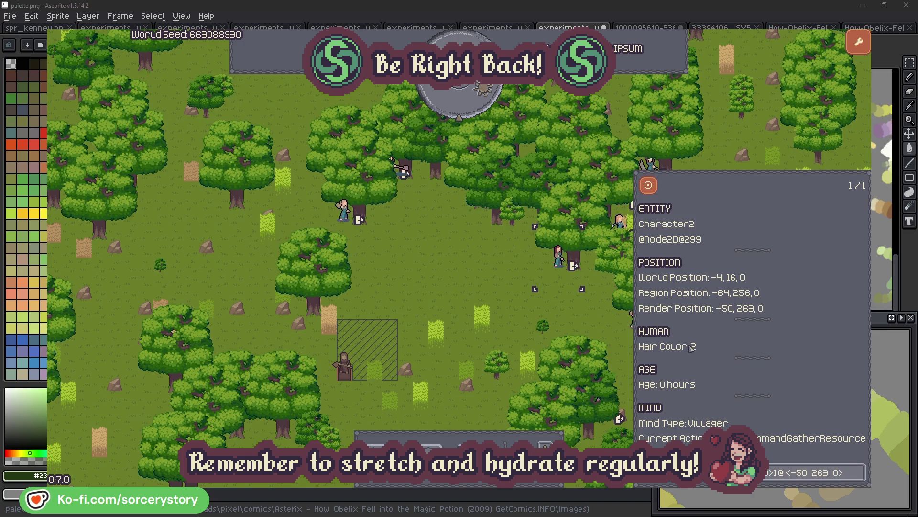
click(574, 318)
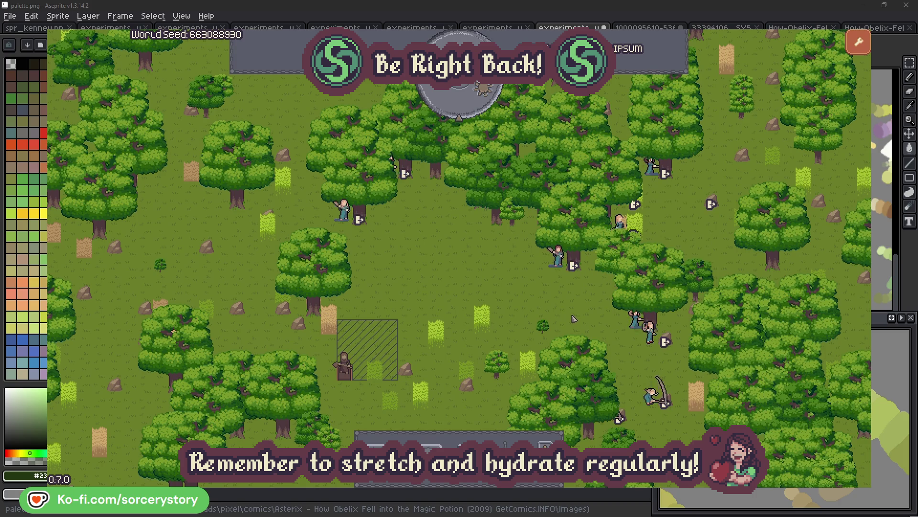
click(345, 212)
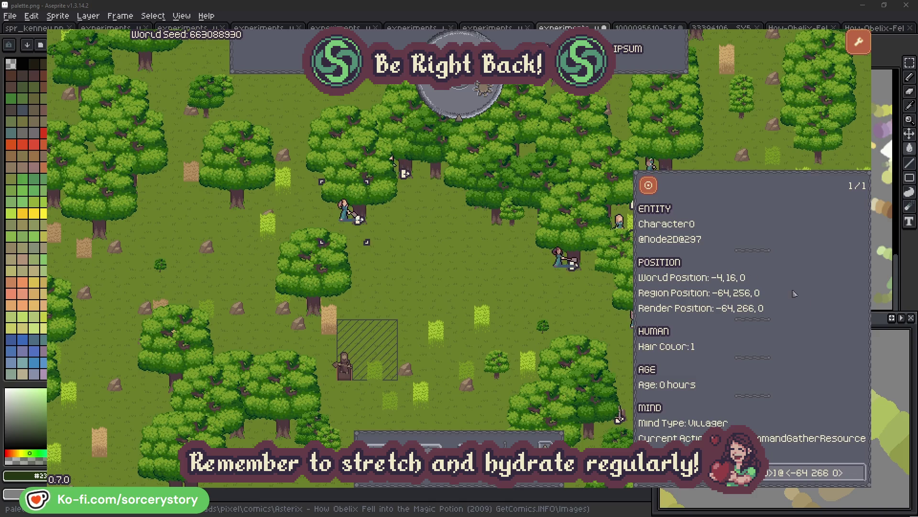
click(859, 472)
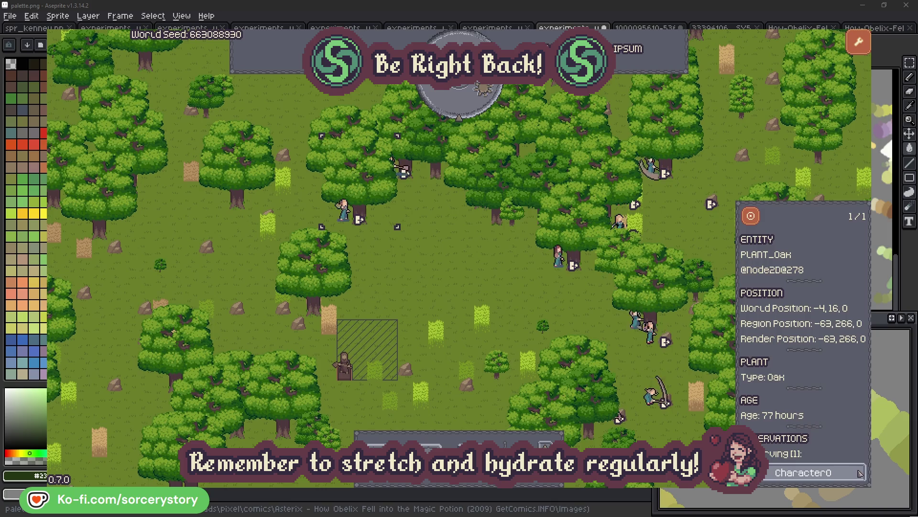
click(860, 473)
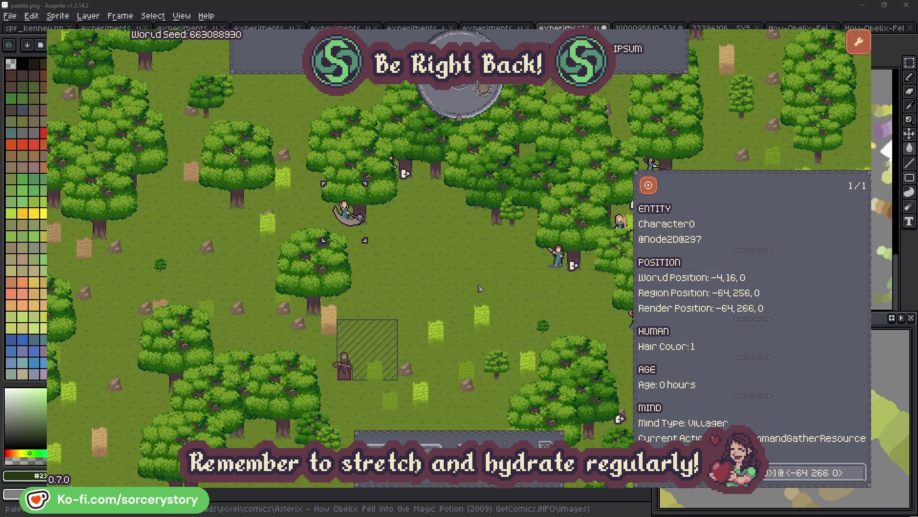
click(481, 288)
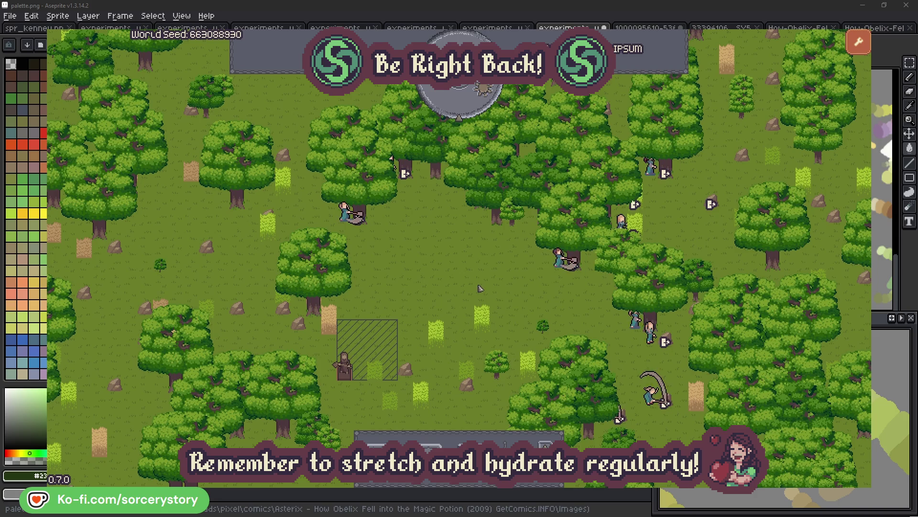
click(467, 108)
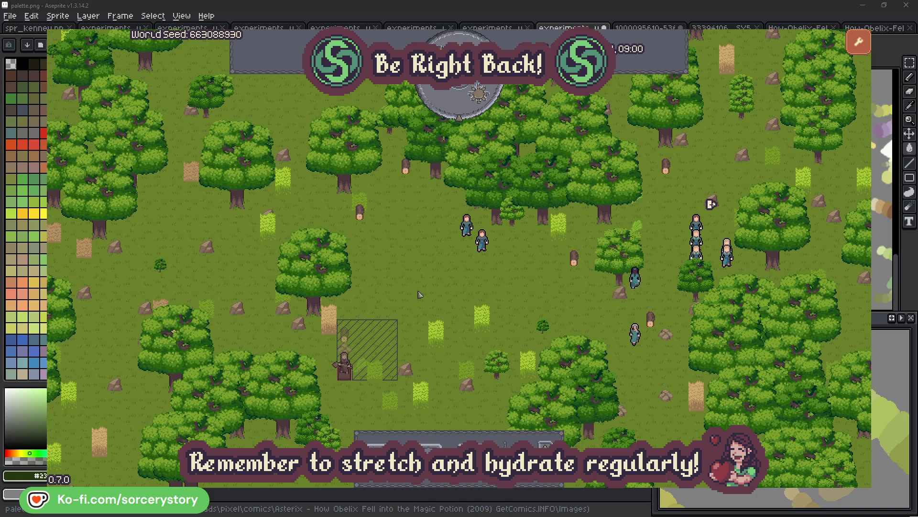
- Trace Character9 from the wood pile to its herb pile and back, centring the camera on each
click(347, 337)
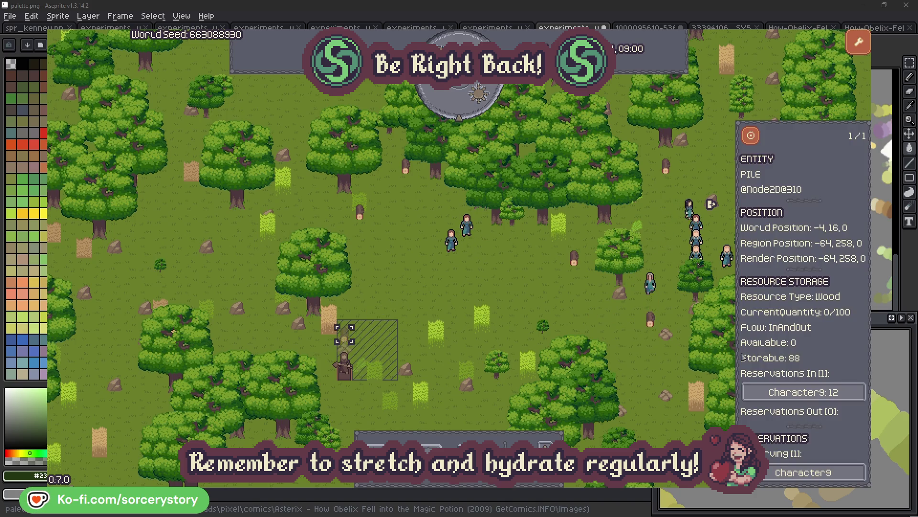
click(845, 393)
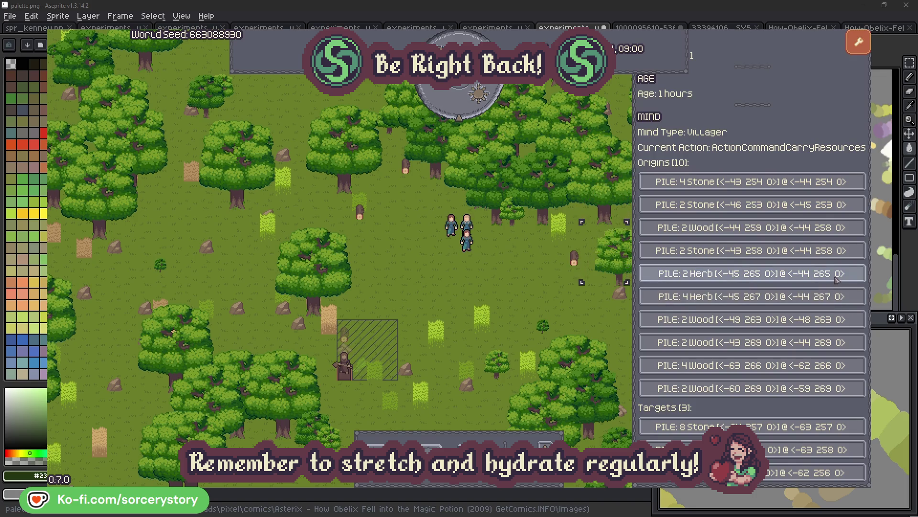
click(837, 279)
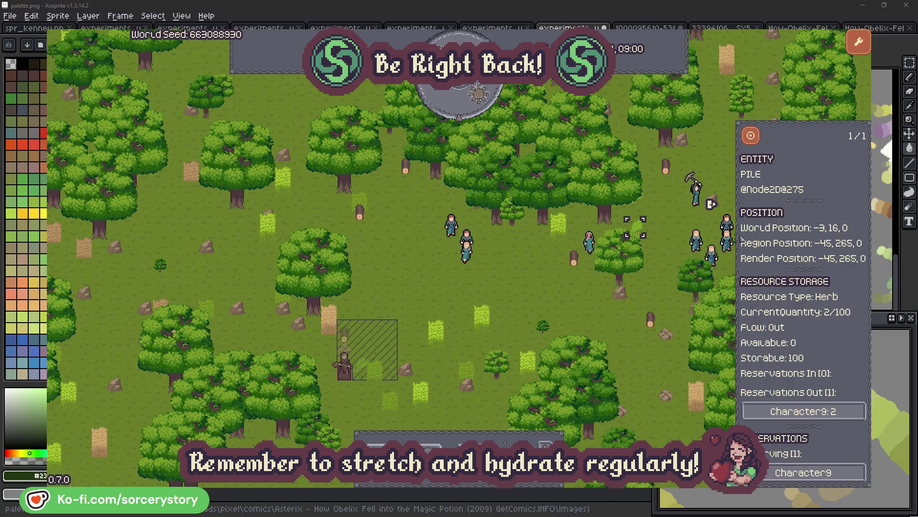
click(759, 140)
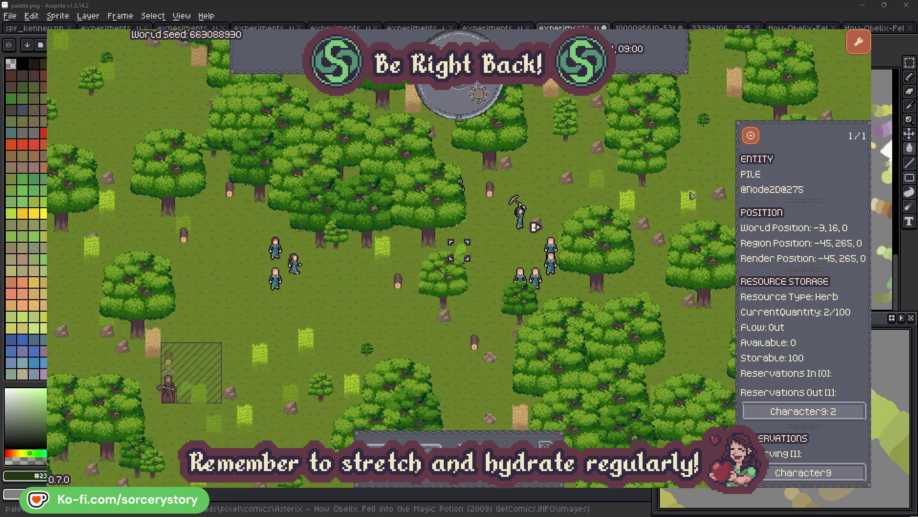
click(813, 411)
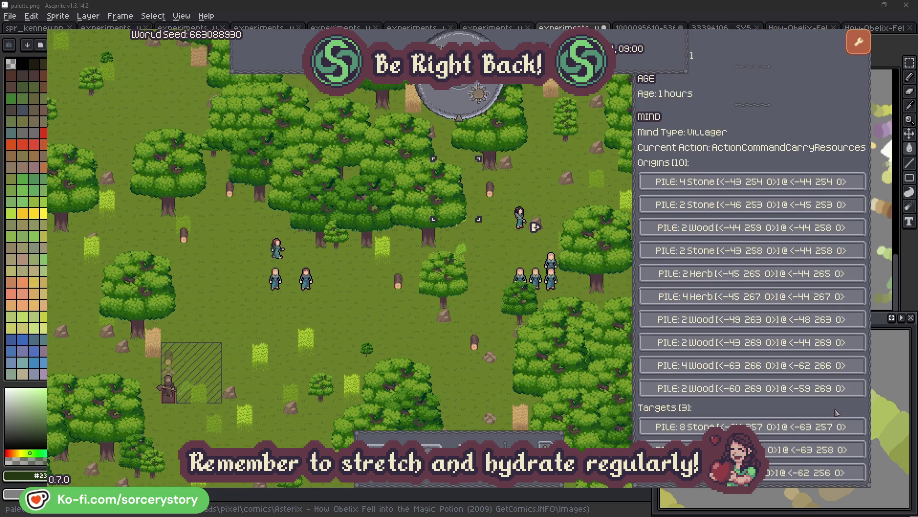
click(809, 450)
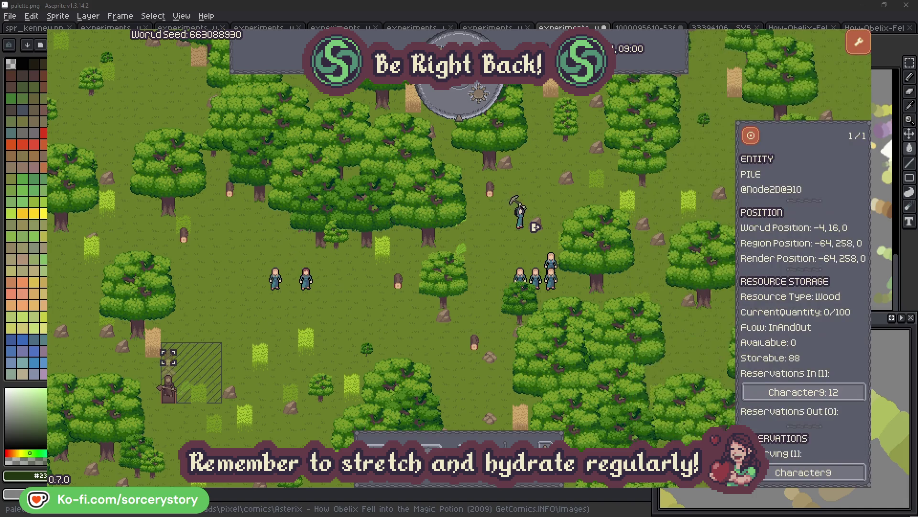
click(751, 138)
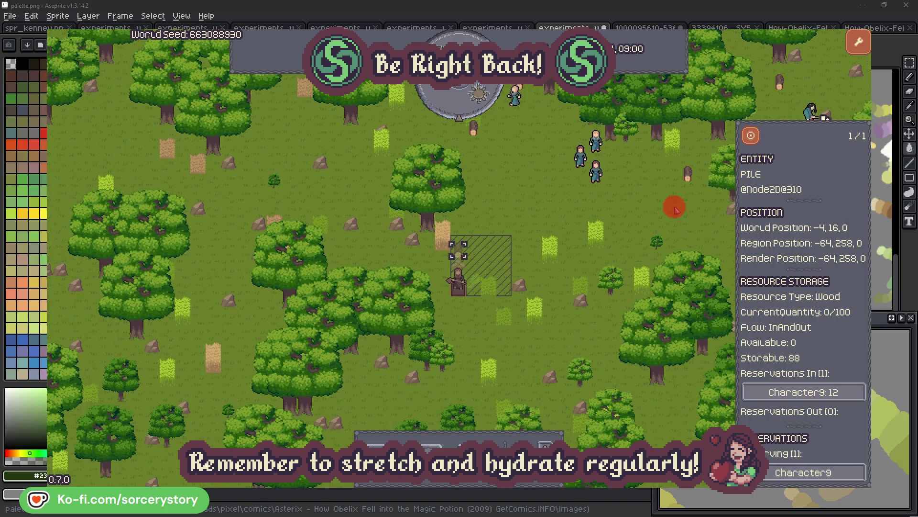
click(650, 206)
- Inspect Character2, centre the camera on its group, and close the inspector
click(596, 168)
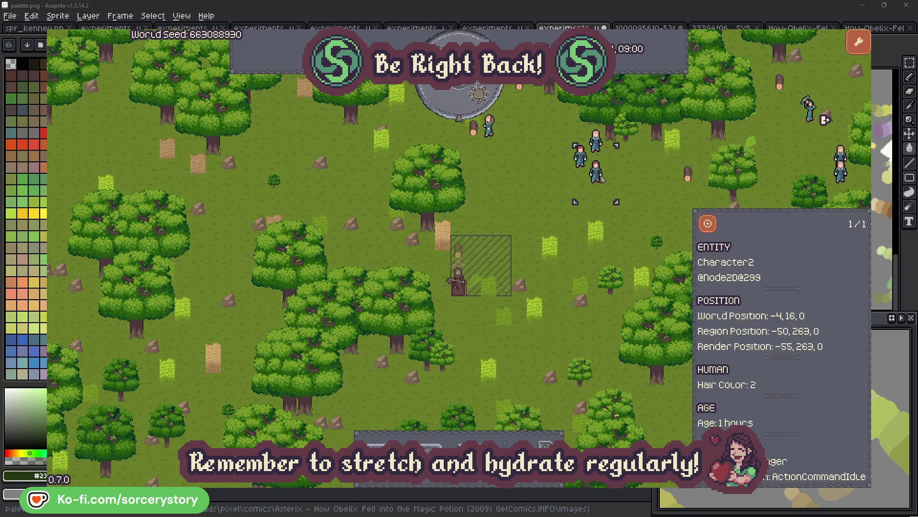
click(716, 221)
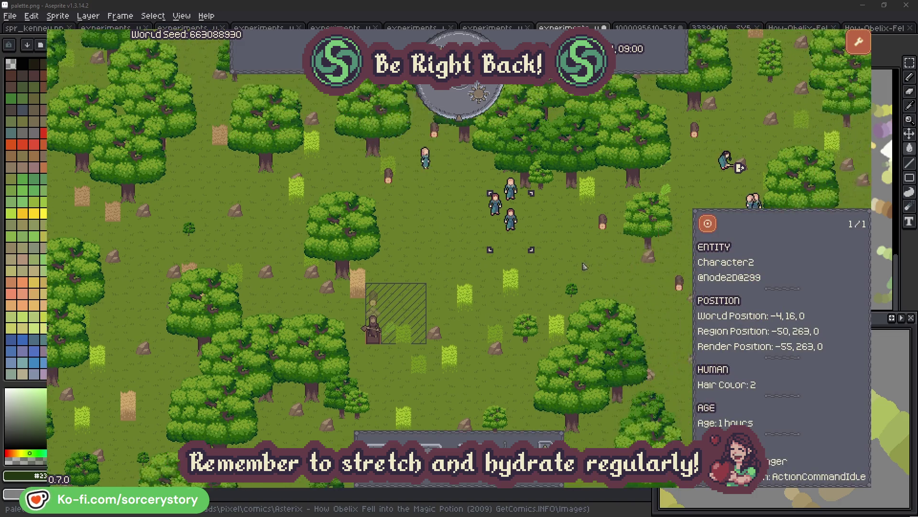
click(525, 276)
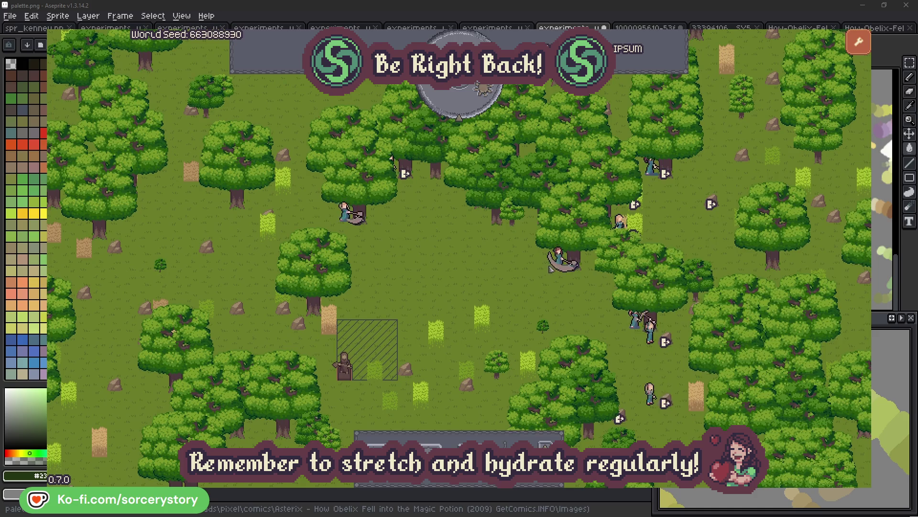
- Check villager Character2 and the oak tree it is chopping, then close the inspector
click(558, 256)
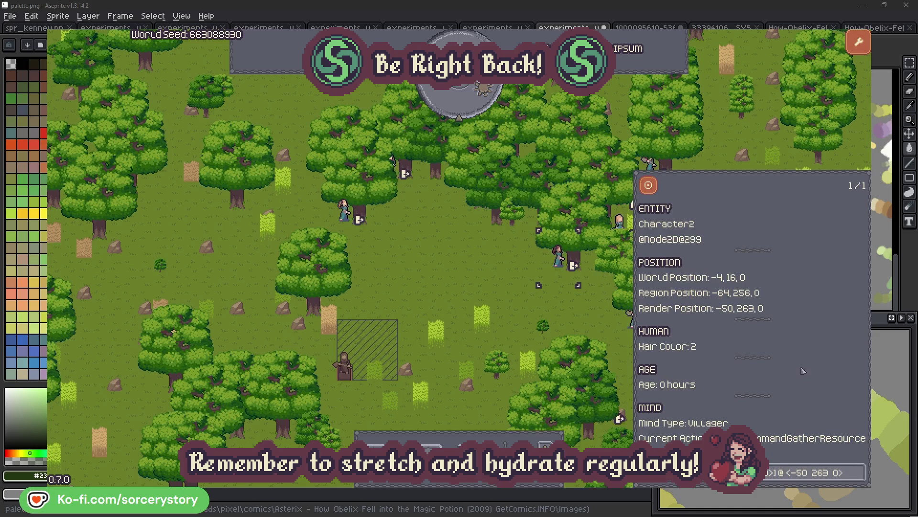
click(860, 479)
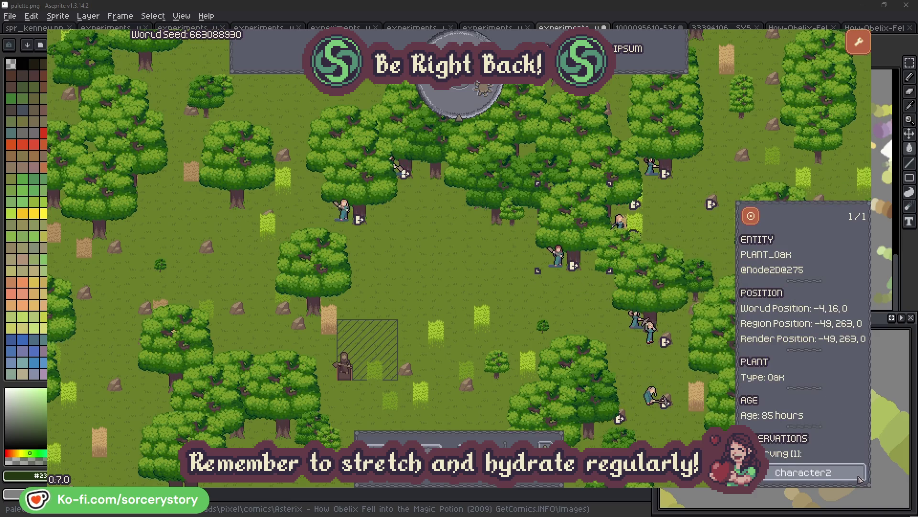
click(859, 479)
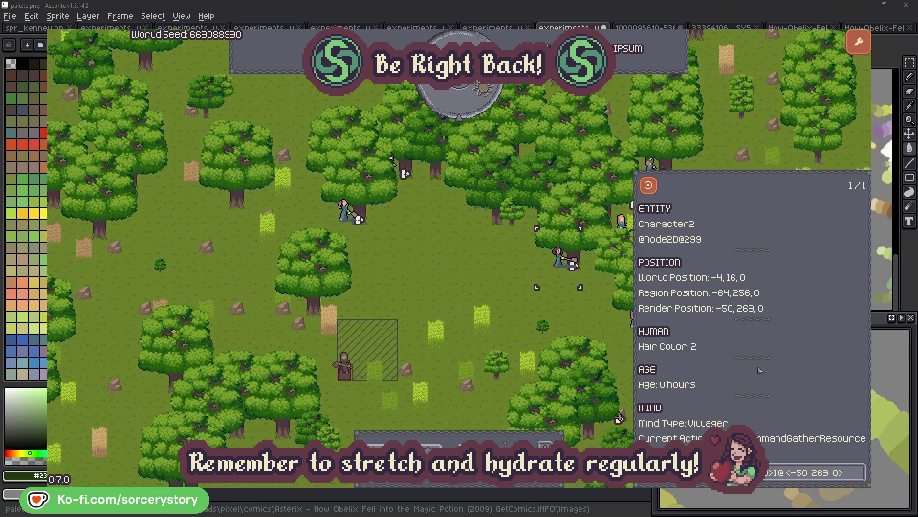
click(574, 318)
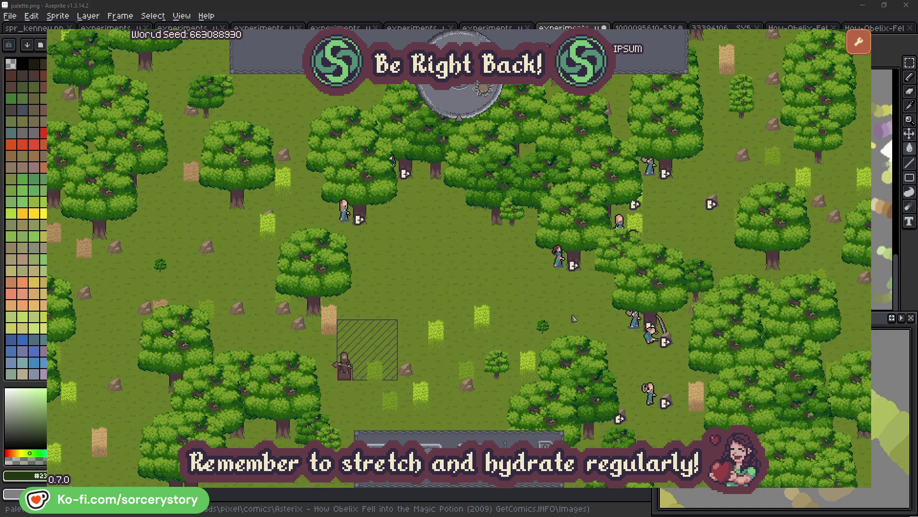
- Inspect Character0 and its target oak, ending on Character0's gather-resource action details
click(346, 213)
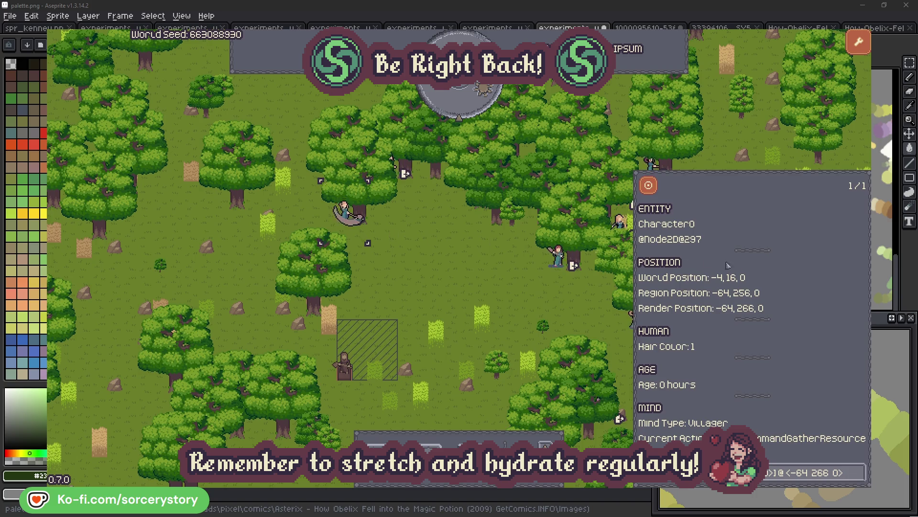
click(859, 471)
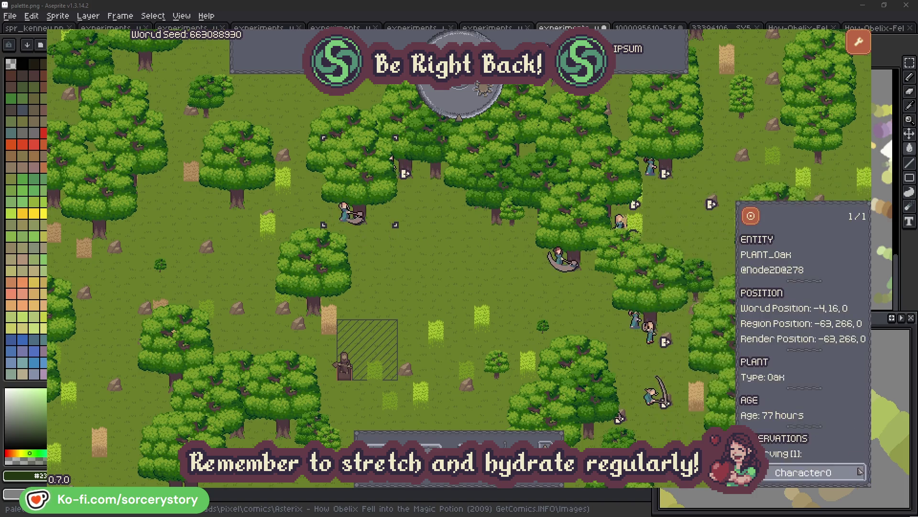
click(860, 471)
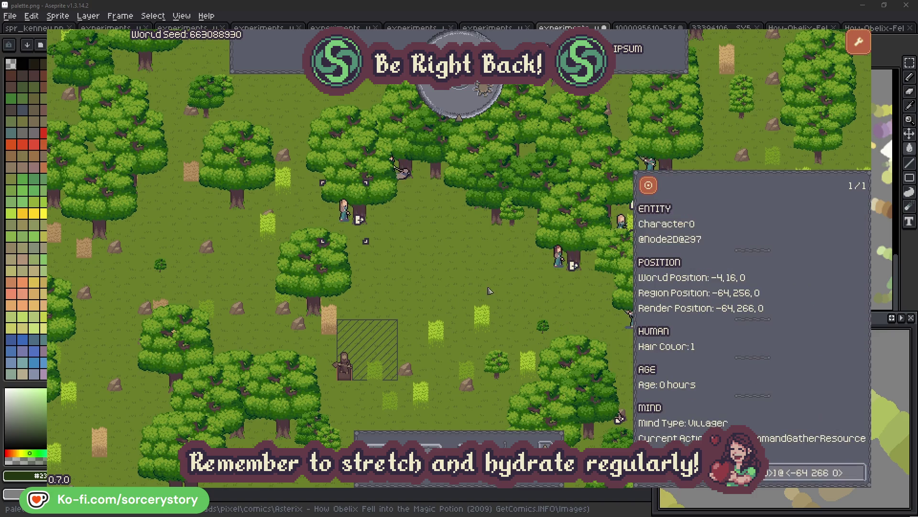
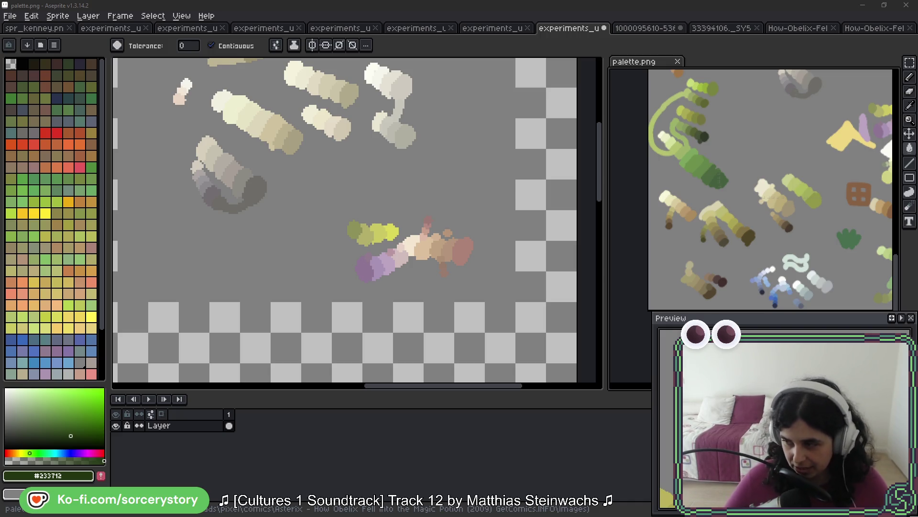
- Move the framed hammer tile down to about 272,192, below the grey sketches, and commit it
mouse_move(389, 230)
mouse_down()
mouse_move(463, 168)
mouse_move(385, 190)
mouse_move(401, 184)
mouse_up()
click(909, 62)
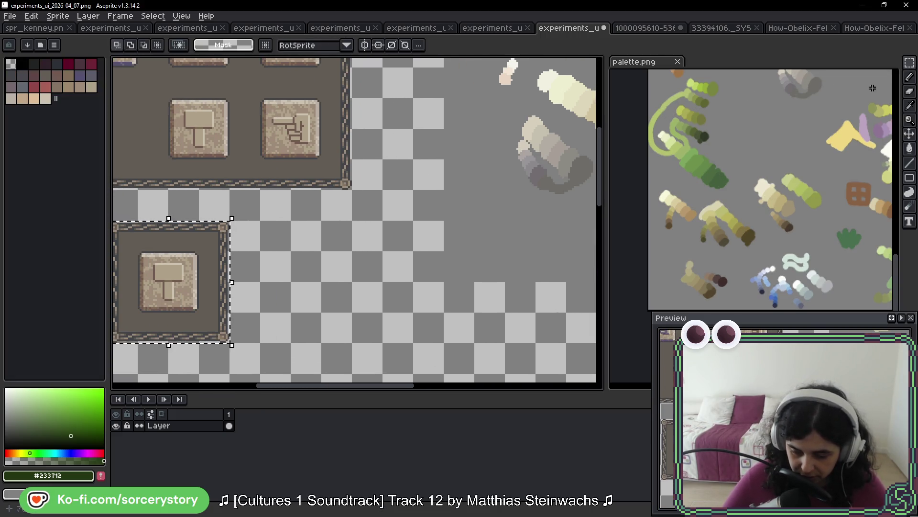
drag(406, 248, 385, 165)
mouse_move(167, 210)
mouse_down()
mouse_move(447, 273)
mouse_move(233, 272)
mouse_move(249, 287)
mouse_up()
mouse_move(299, 162)
mouse_down()
mouse_move(318, 185)
mouse_move(332, 281)
mouse_move(331, 260)
mouse_up()
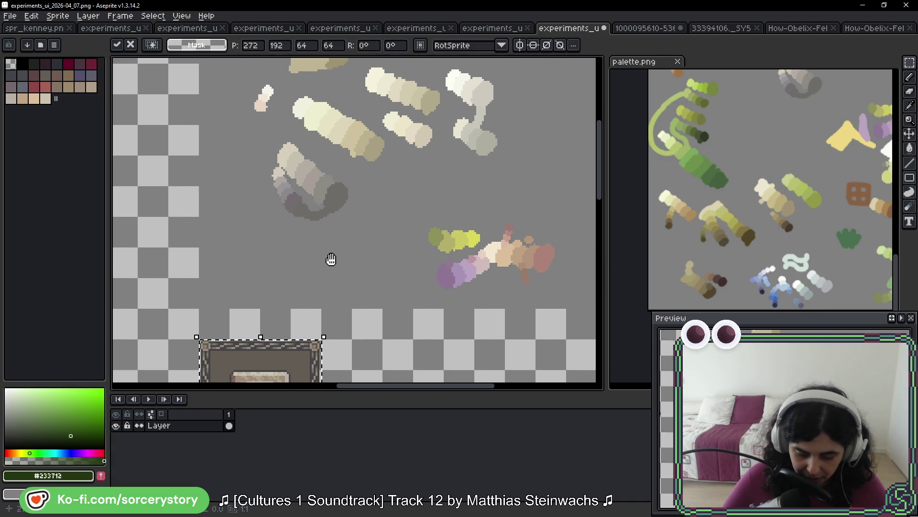
scroll(337, 239, down, 2)
scroll(354, 234, up, 2)
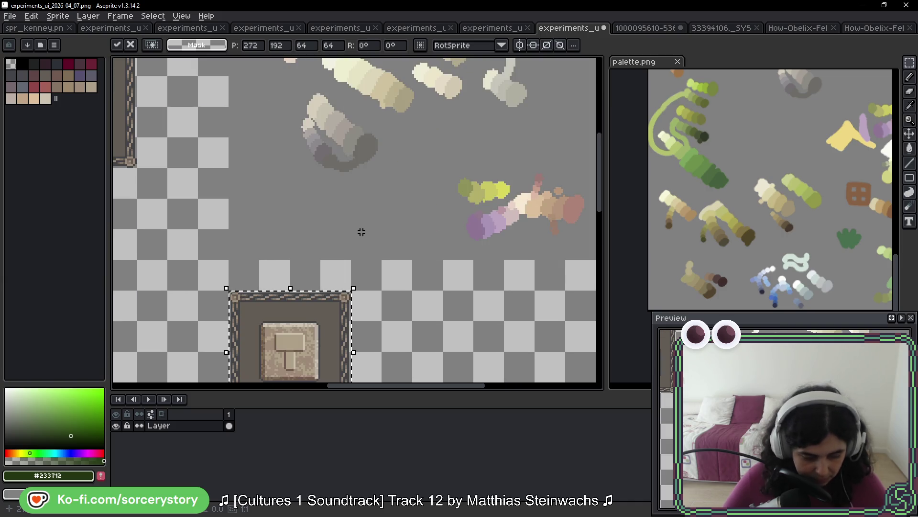
key(g)
scroll(435, 207, up, 3)
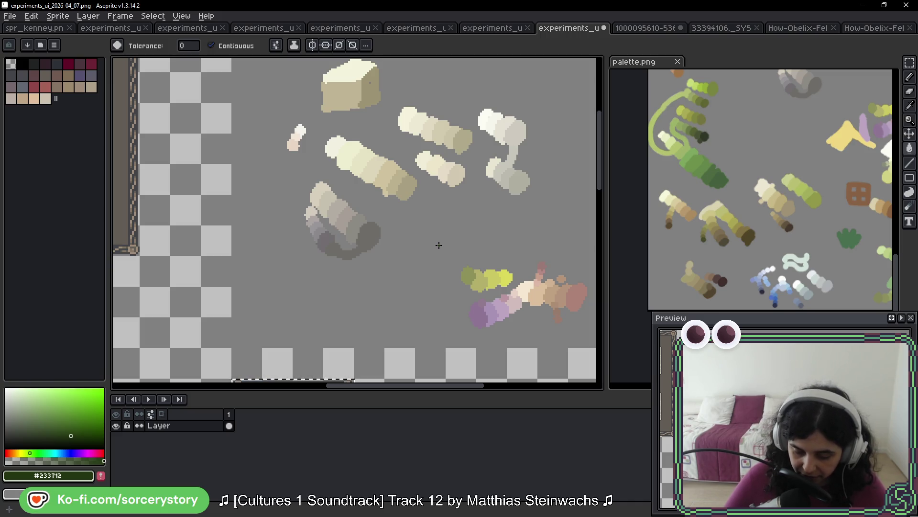
mouse_move(402, 317)
mouse_down()
mouse_move(417, 190)
mouse_move(383, 203)
mouse_move(391, 263)
mouse_move(393, 151)
mouse_up()
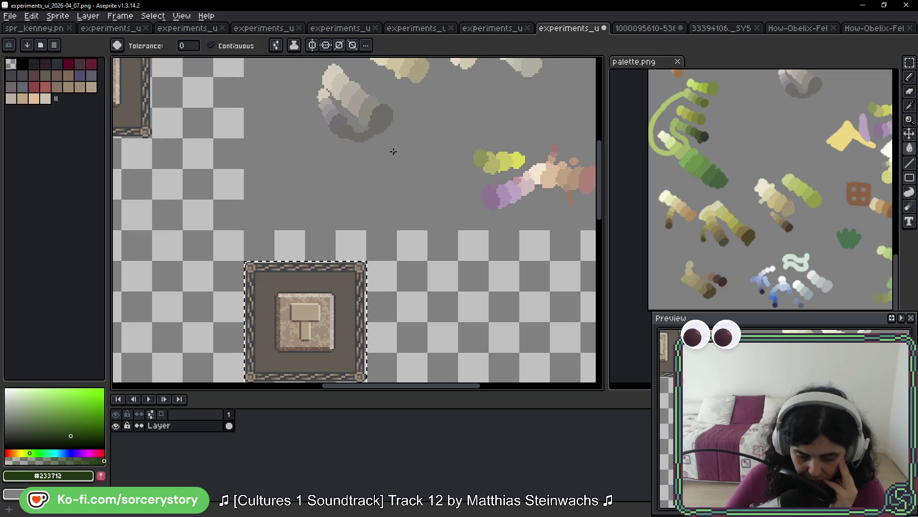
scroll(373, 122, up, 2)
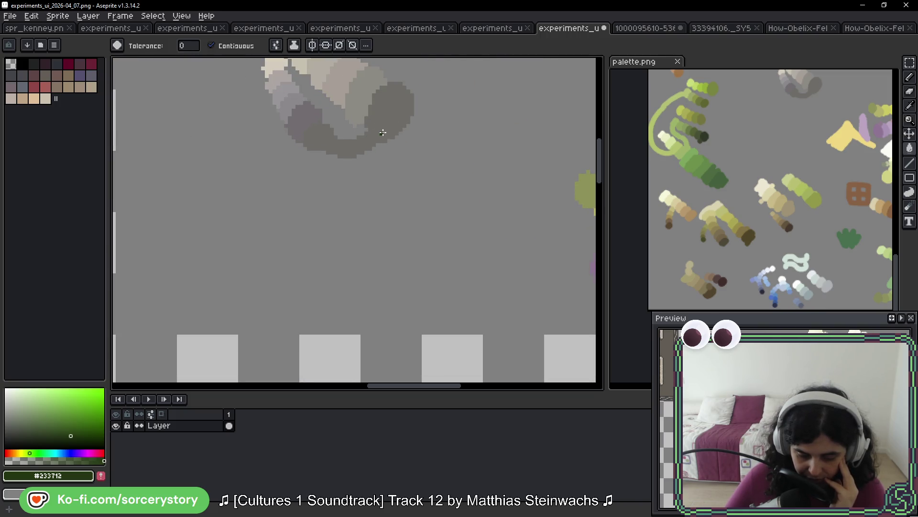
scroll(382, 132, down, 4)
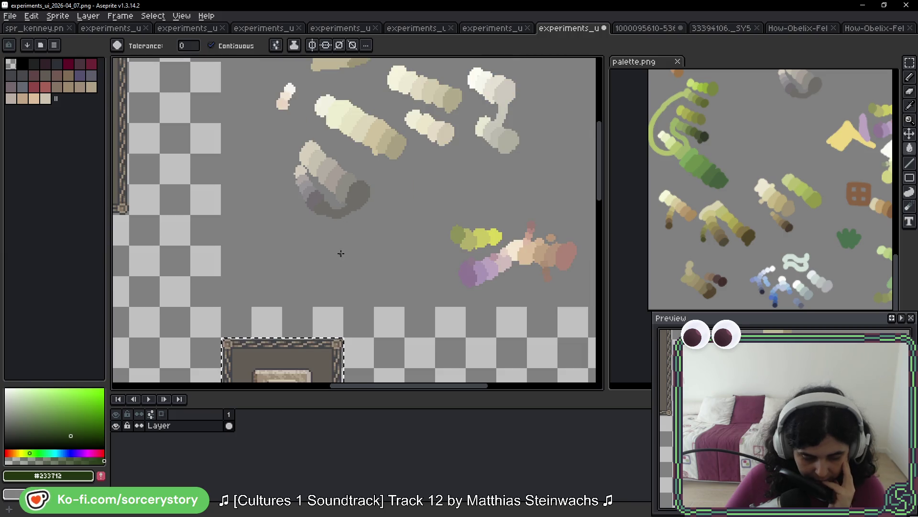
scroll(343, 268, down, 2)
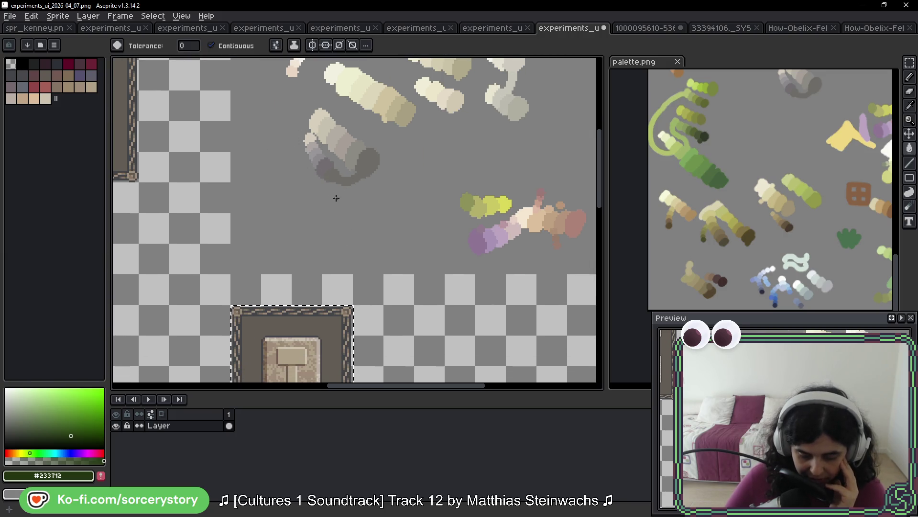
key(m)
key(shift+q)
scroll(337, 197, up, 3)
scroll(407, 168, up, 2)
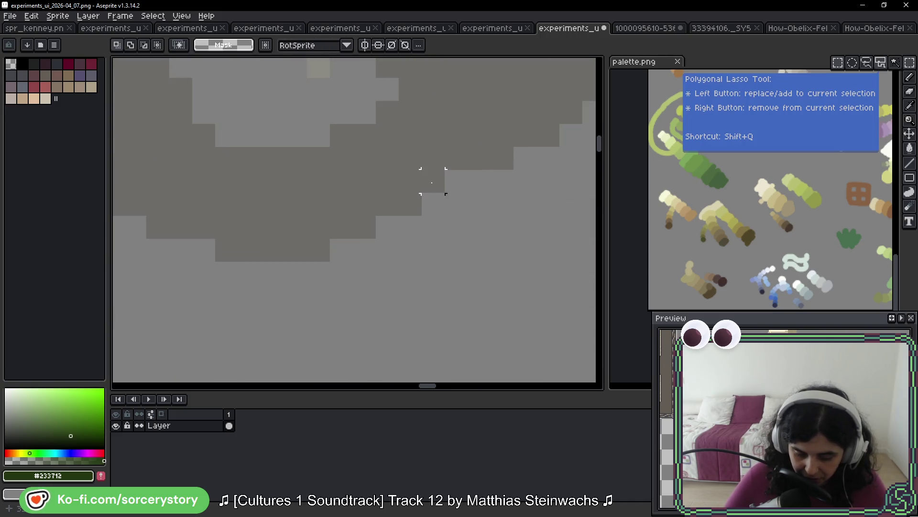
scroll(416, 189, down, 3)
scroll(397, 239, down, 3)
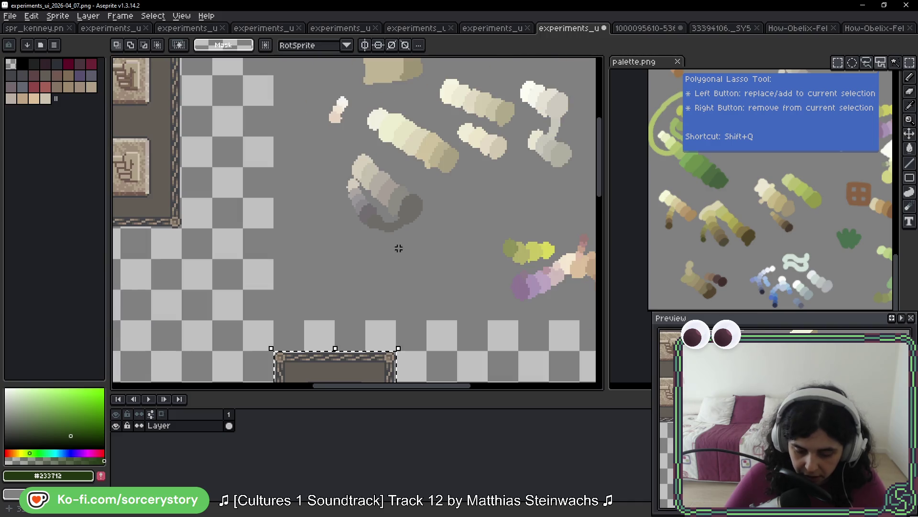
scroll(445, 322, up, 2)
- Place a duplicate of the hammer tile to its right and deselect
mouse_move(256, 201)
mouse_down()
mouse_move(287, 211)
mouse_move(443, 216)
mouse_up()
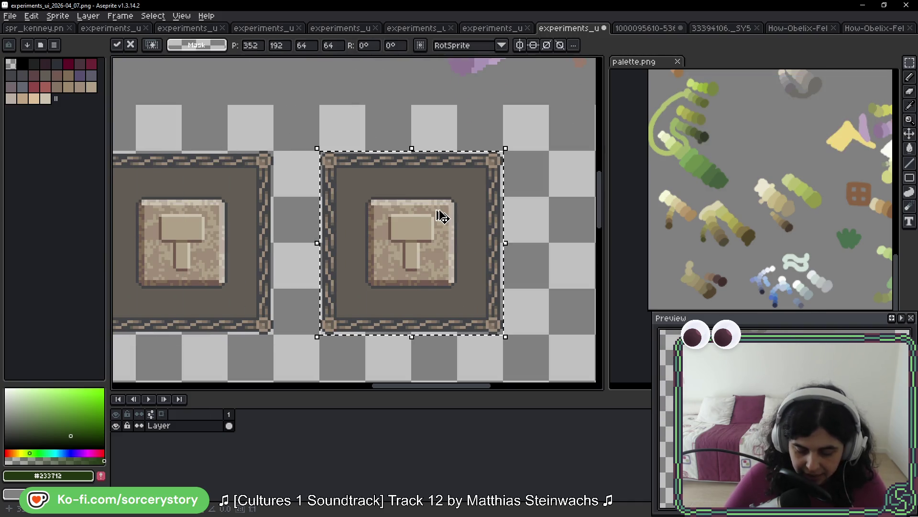
key(ctrl+d)
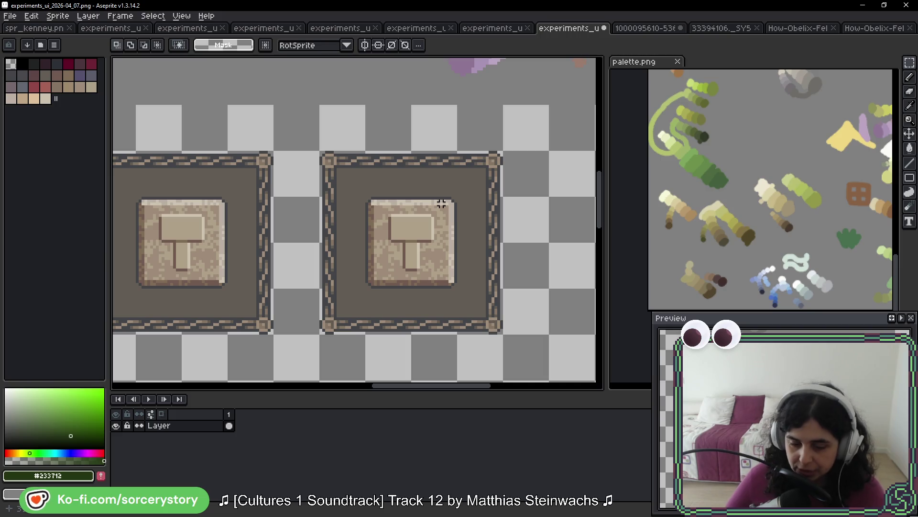
scroll(441, 203, down, 3)
scroll(404, 158, up, 2)
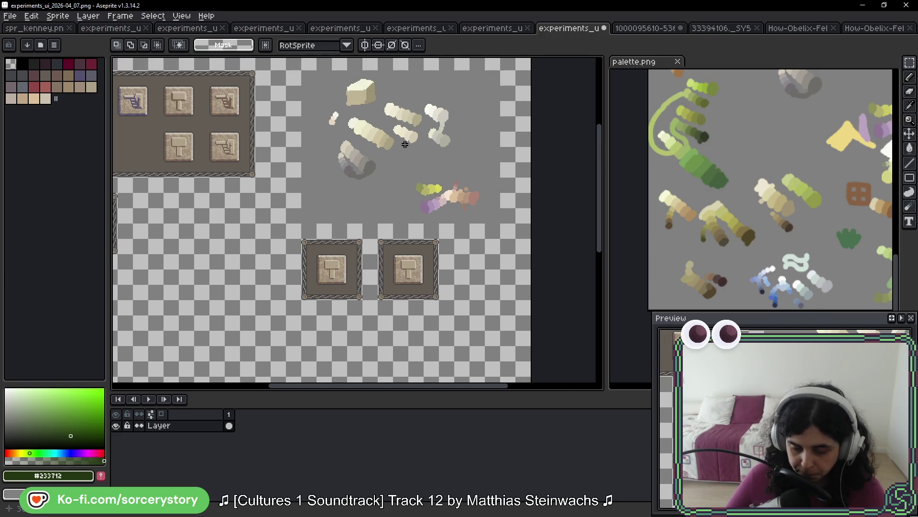
scroll(436, 150, up, 4)
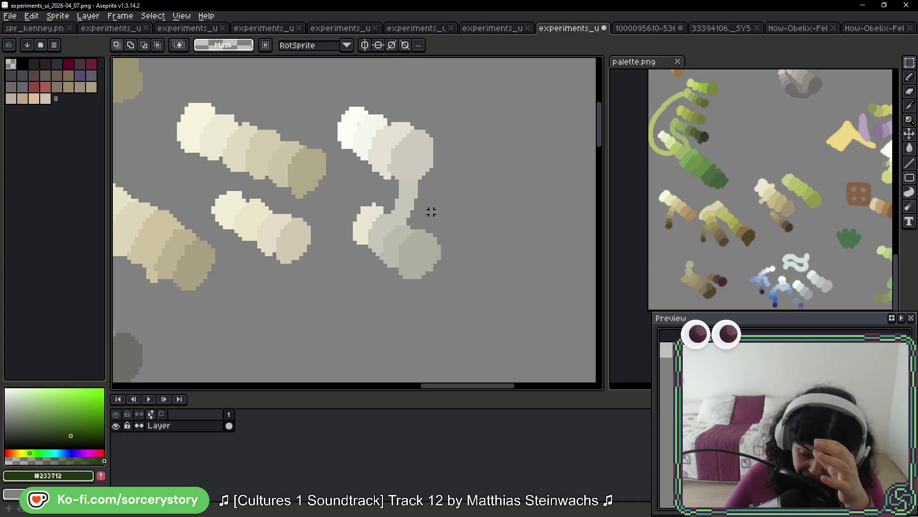
scroll(404, 220, up, 4)
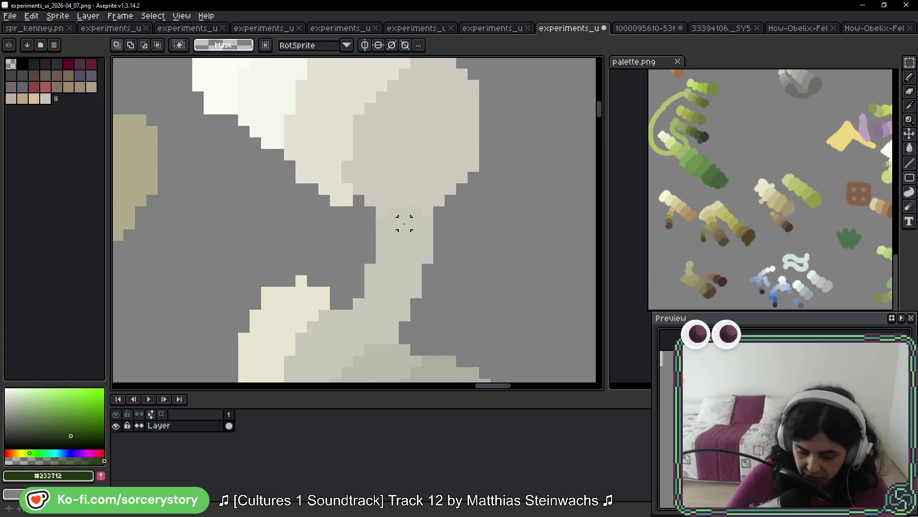
- Marquee-select the left hammer tile on its own
mouse_move(434, 239)
mouse_down()
mouse_move(445, 167)
mouse_move(387, 208)
mouse_up()
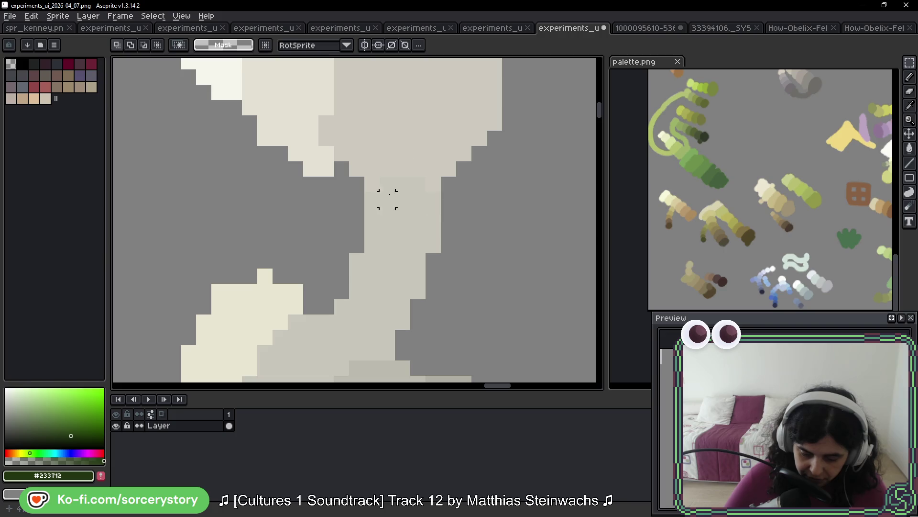
scroll(404, 211, down, 2)
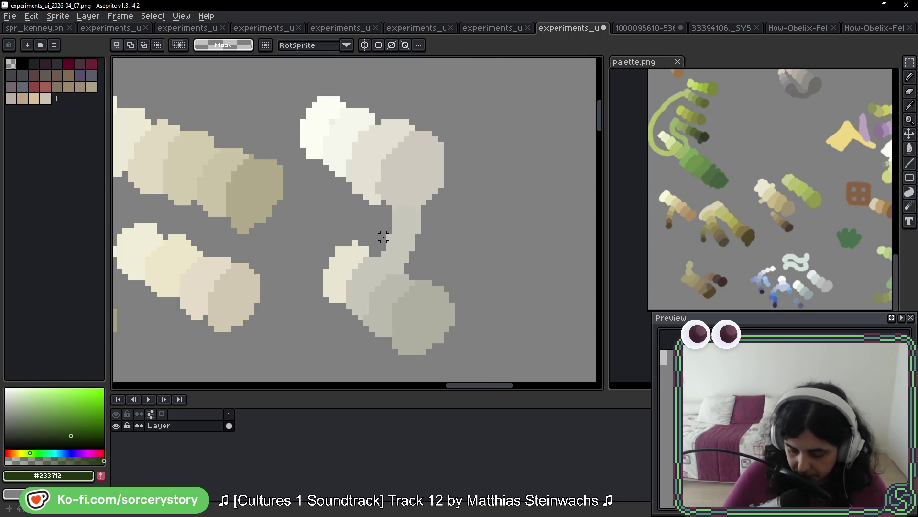
scroll(372, 249, down, 1)
drag(366, 250, 491, 215)
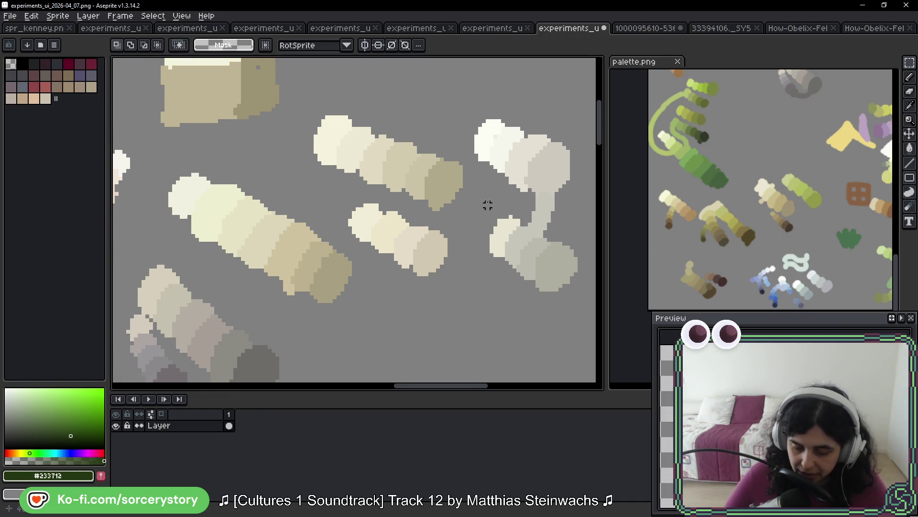
scroll(443, 212, down, 1)
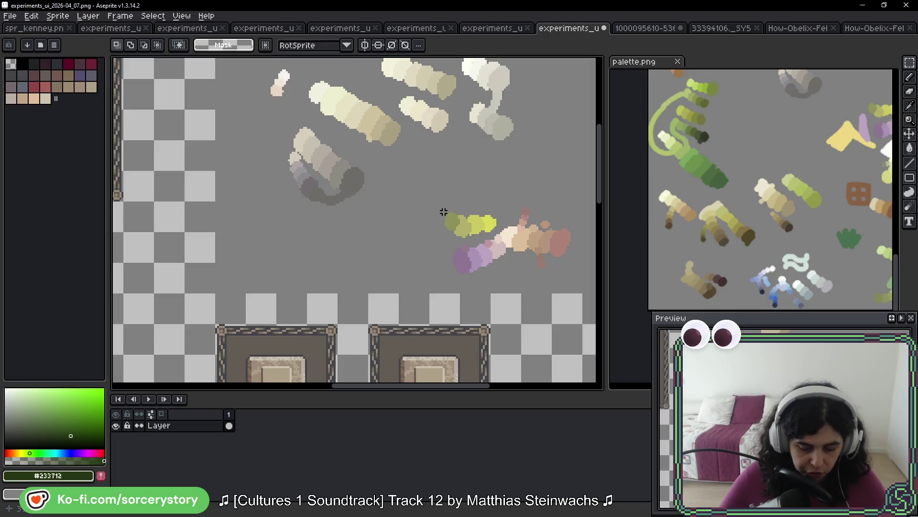
drag(429, 304, 444, 174)
drag(252, 218, 328, 293)
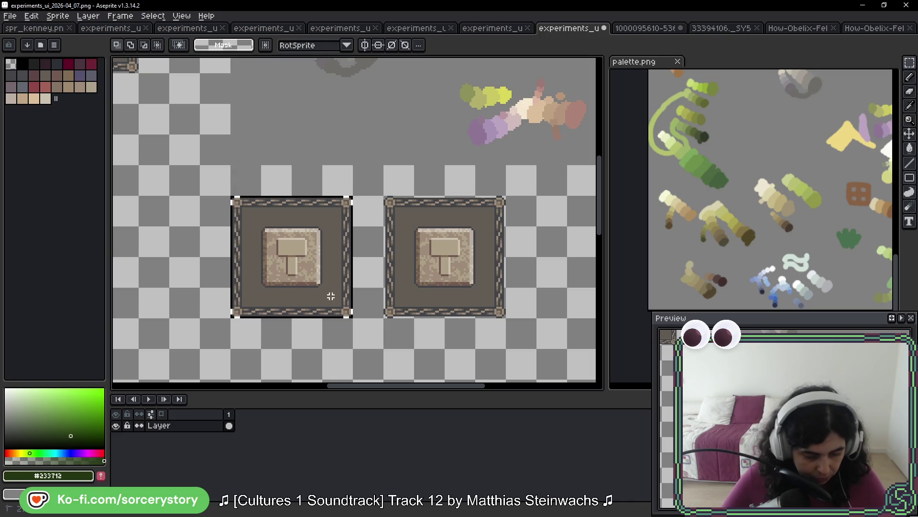
key(w)
scroll(371, 279, up, 3)
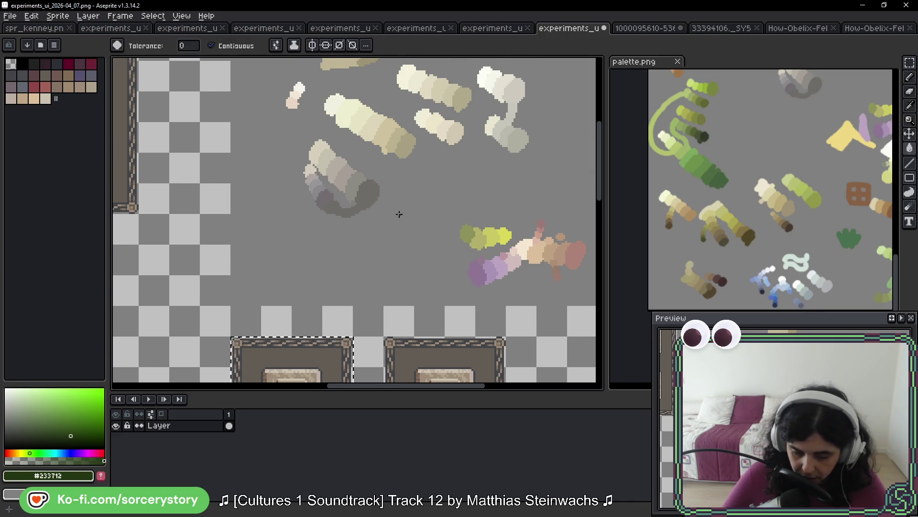
- Sample dark grey, purplish grey and the panel's brown-grey interior from the reference strokes
scroll(400, 207, up, 4)
scroll(384, 143, up, 2)
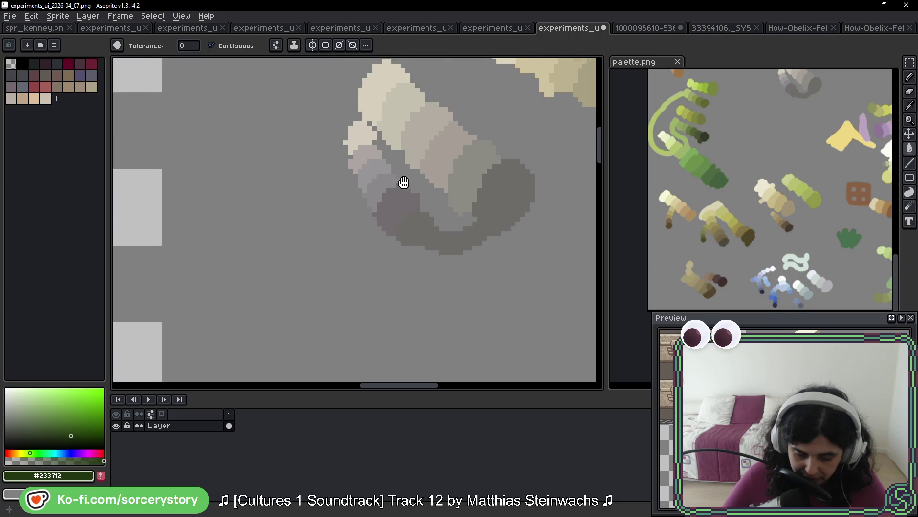
alt+click(426, 232)
scroll(415, 247, down, 5)
scroll(415, 247, down, 3)
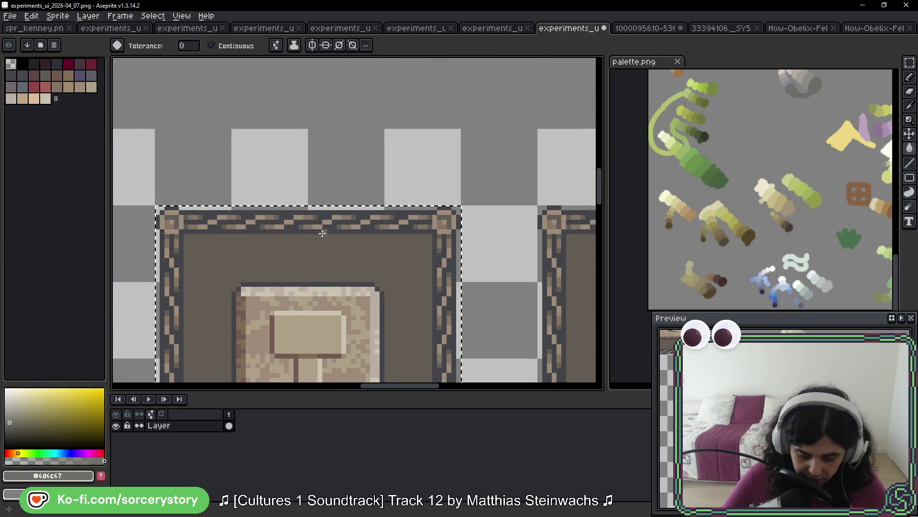
scroll(330, 221, up, 1)
scroll(330, 221, down, 1)
scroll(330, 221, down, 1)
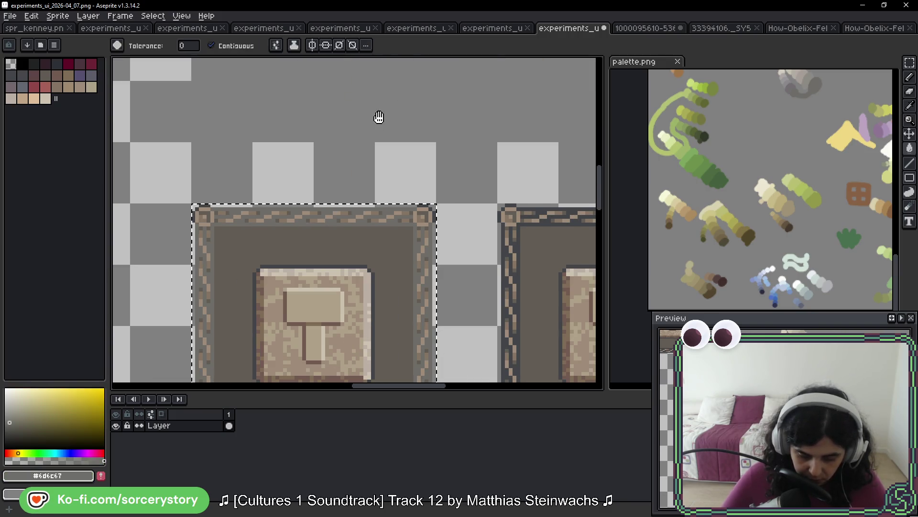
scroll(375, 148, up, 4)
alt+click(364, 102)
scroll(348, 169, down, 4)
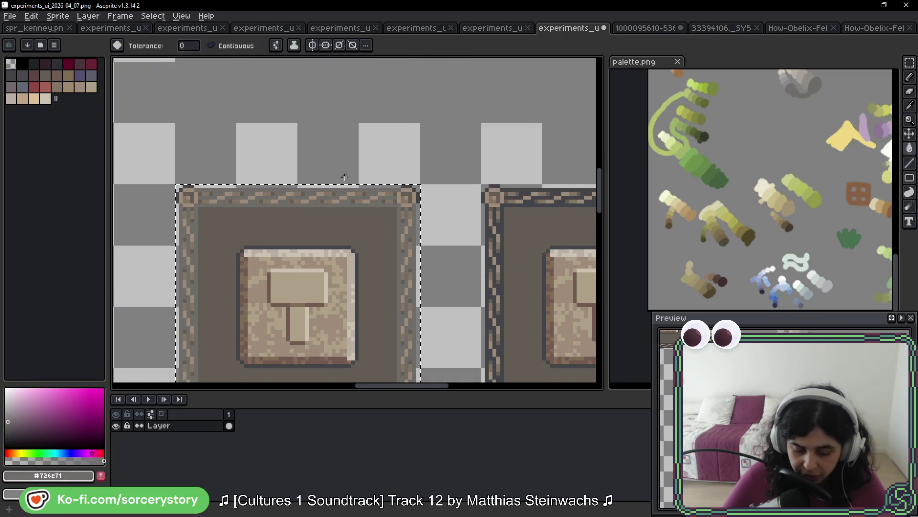
scroll(316, 201, up, 1)
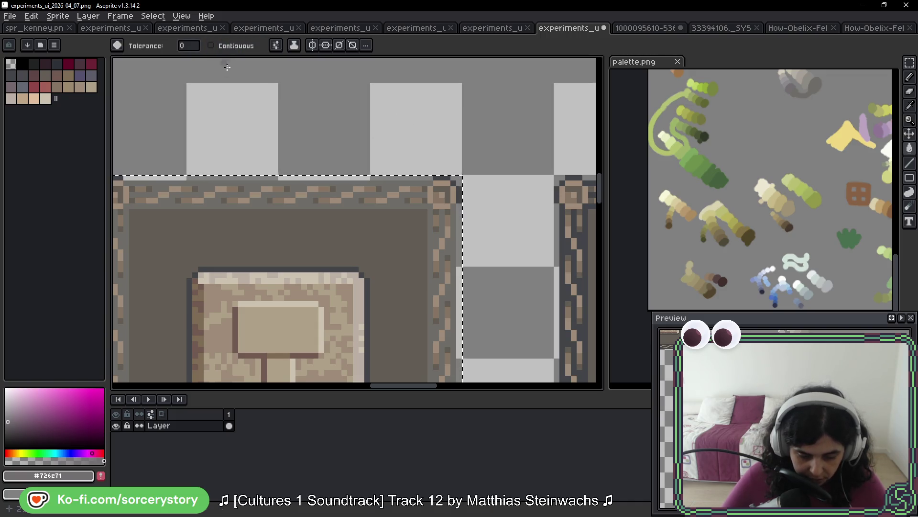
alt+click(400, 196)
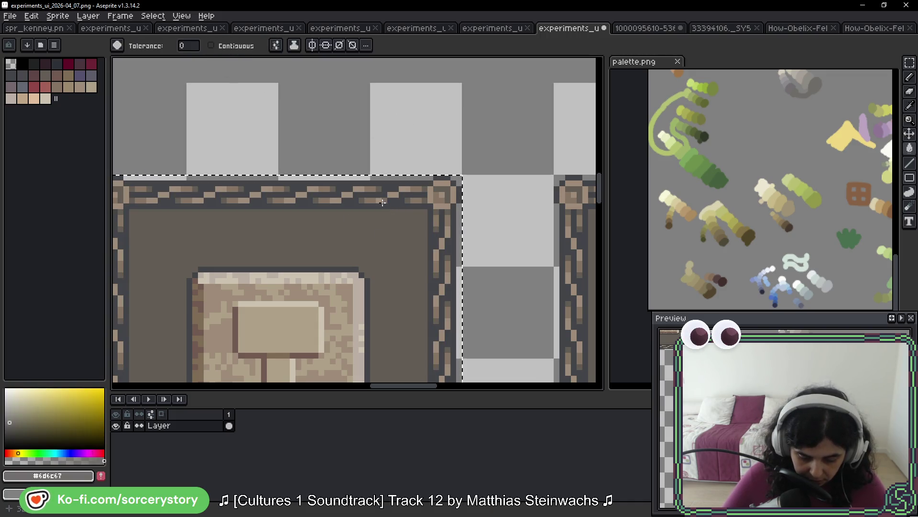
- Fill the selected left panel with the sampled purplish grey
scroll(400, 214, up, 4)
scroll(399, 214, down, 3)
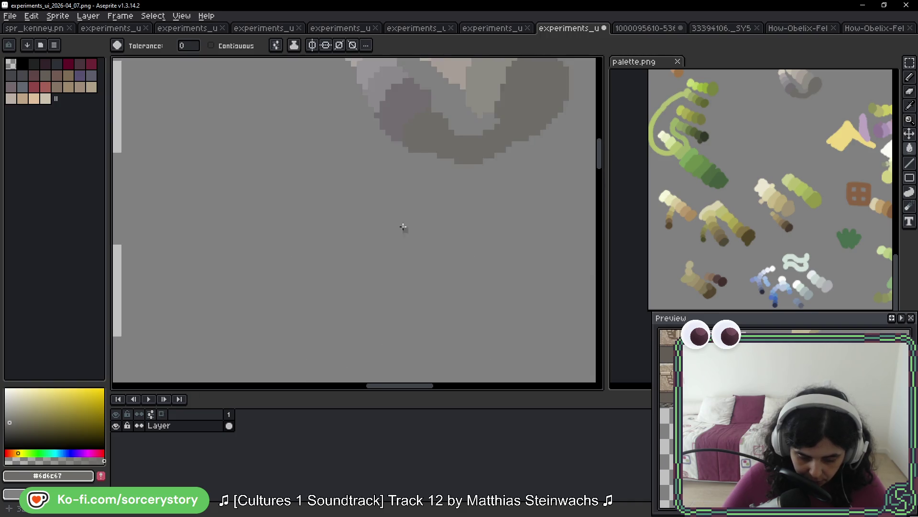
drag(402, 266, 408, 209)
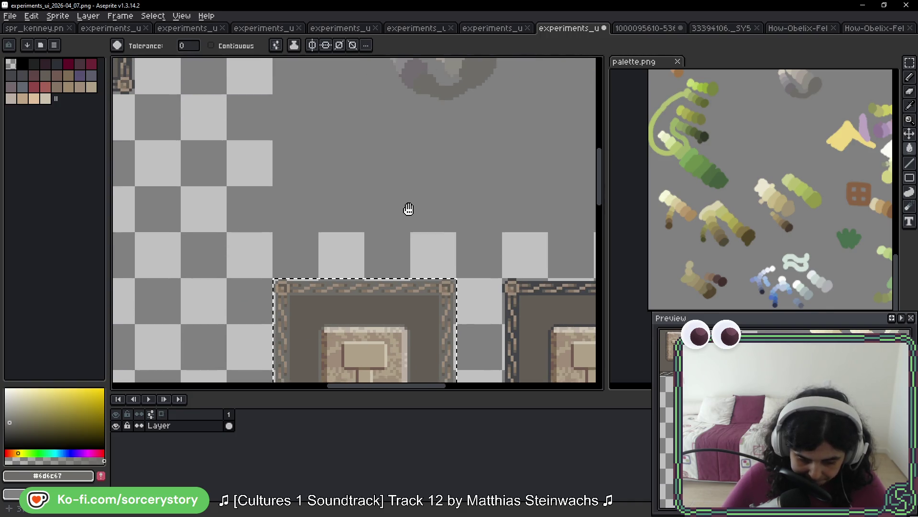
alt+click(410, 82)
scroll(335, 287, up, 1)
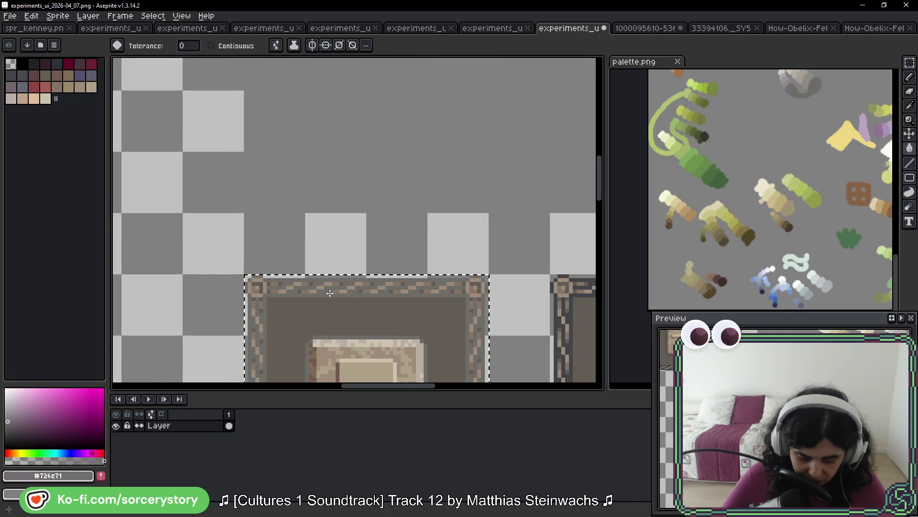
click(335, 289)
- Sample a pinkish tone, then a light grey, from the reference strokes
drag(446, 151, 438, 310)
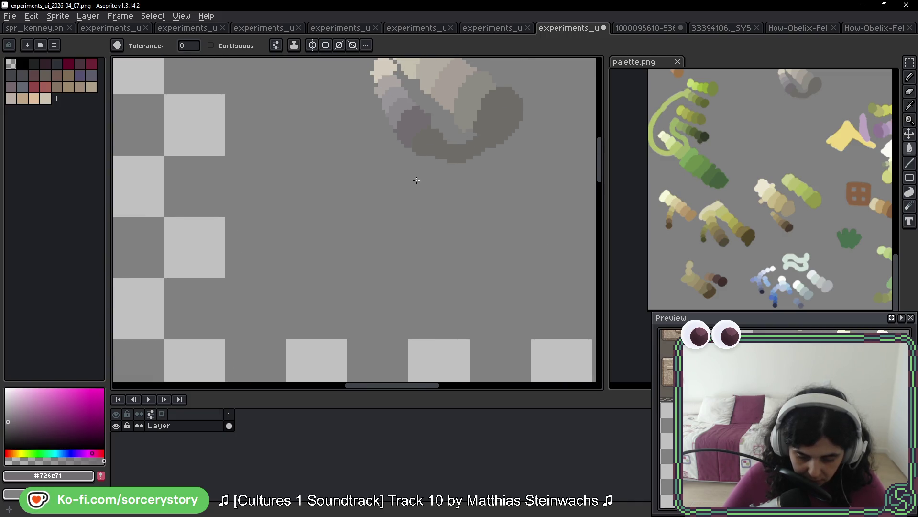
alt+click(399, 101)
drag(375, 314, 390, 158)
scroll(390, 158, up, 1)
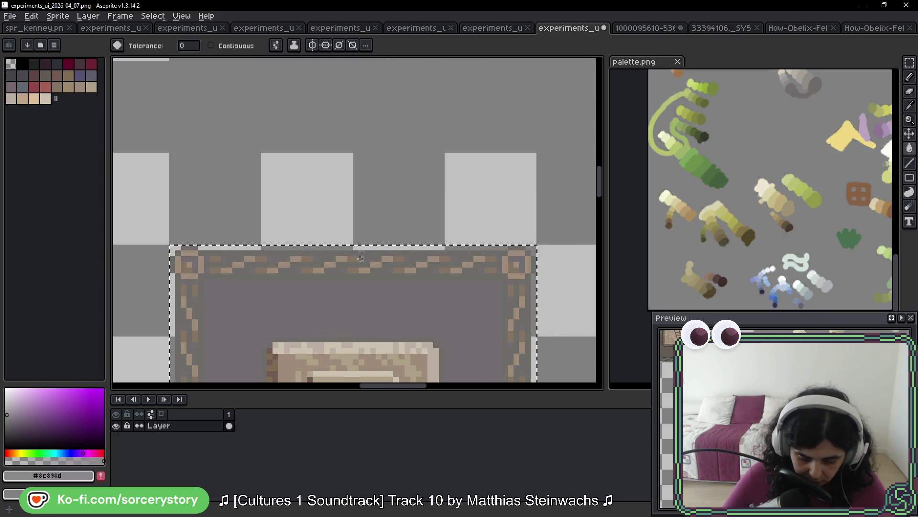
scroll(404, 144, down, 1)
scroll(408, 139, up, 3)
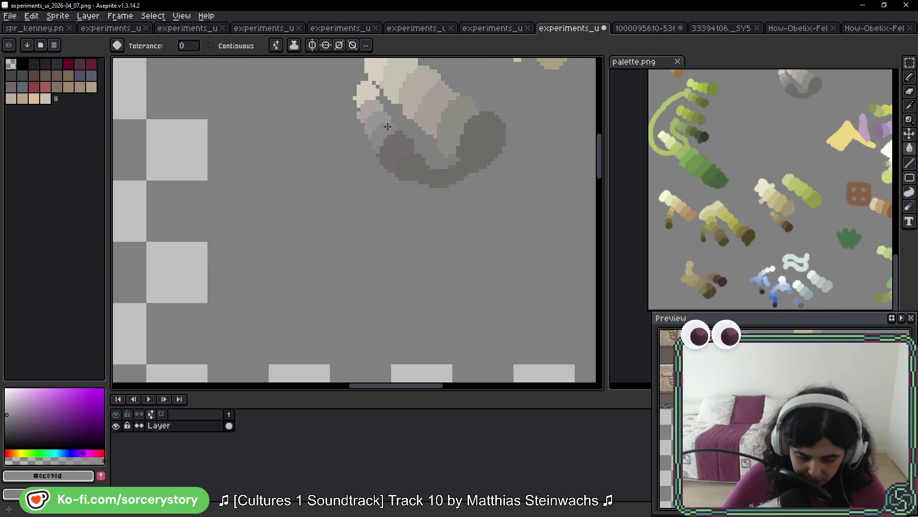
scroll(385, 128, up, 3)
key(alt)
alt+click(332, 98)
- Sample a pale warm grey and pan back to center the two stone hammer panels
scroll(332, 98, down, 2)
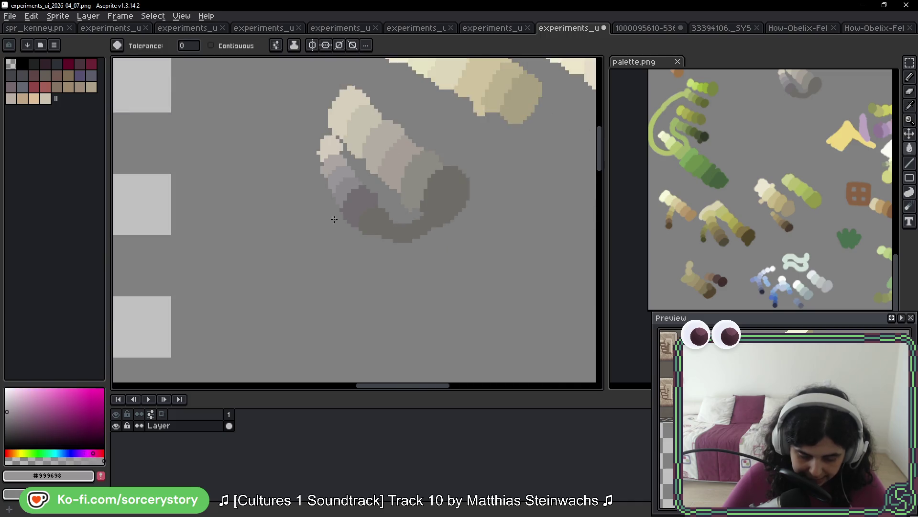
scroll(344, 98, down, 3)
scroll(352, 185, down, 2)
scroll(344, 154, up, 1)
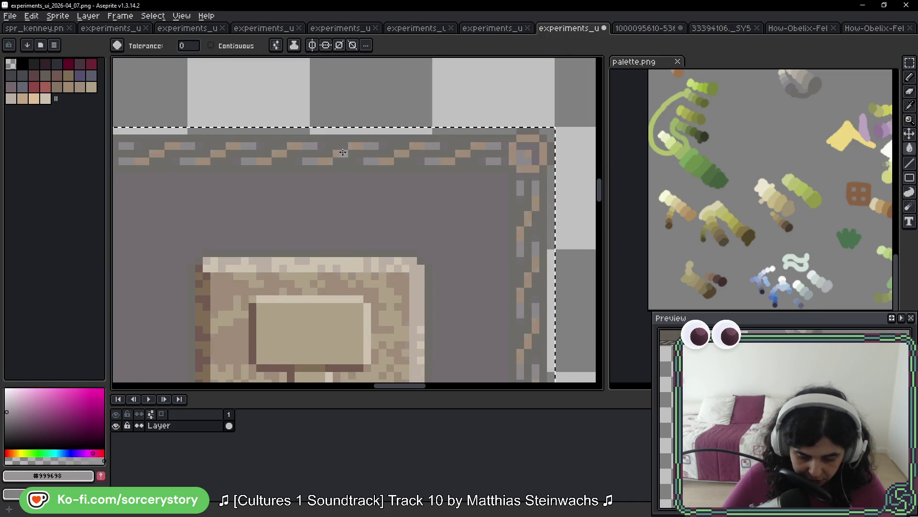
scroll(364, 182, down, 2)
scroll(403, 206, down, 1)
drag(403, 193, 420, 261)
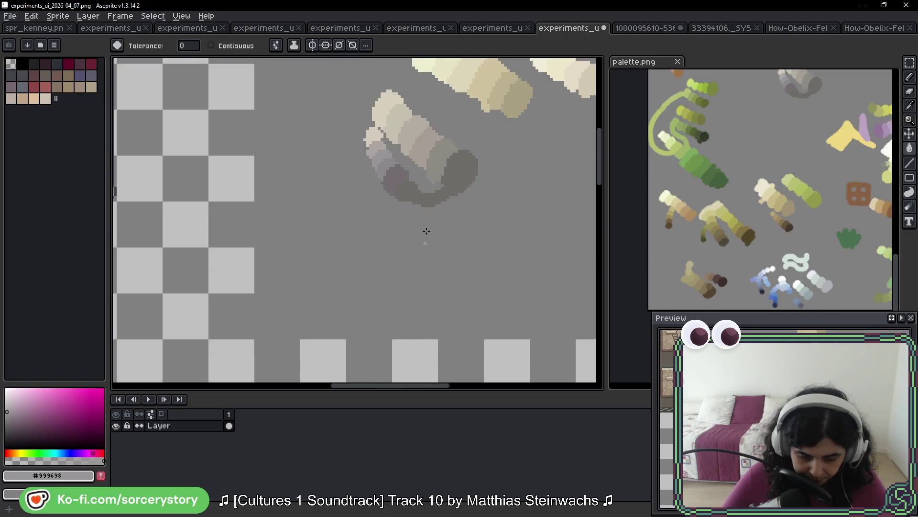
scroll(380, 168, up, 2)
scroll(373, 159, up, 1)
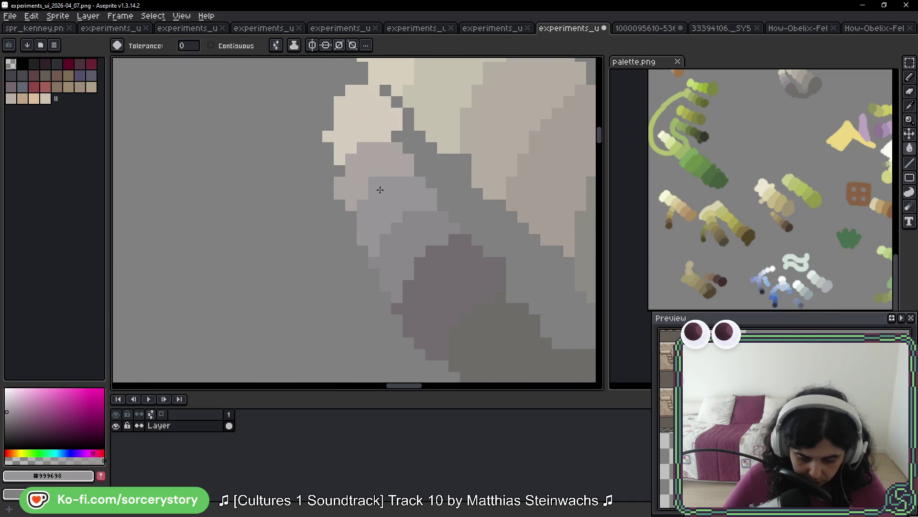
alt+click(373, 156)
scroll(364, 250, down, 2)
scroll(375, 178, up, 2)
scroll(366, 179, up, 2)
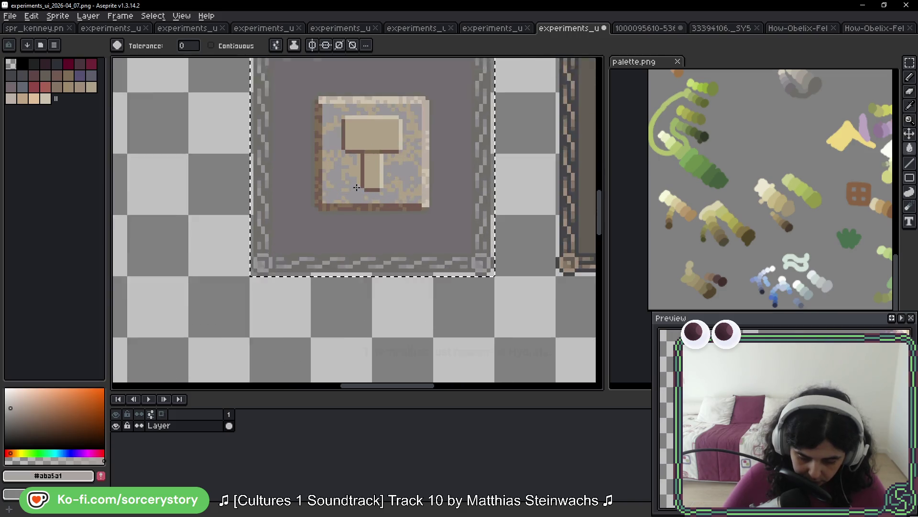
scroll(356, 167, down, 3)
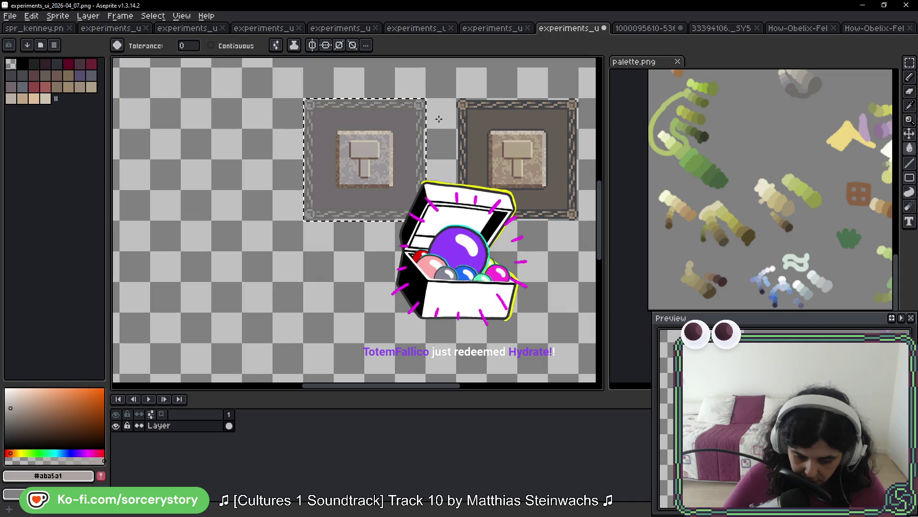
drag(446, 102, 419, 188)
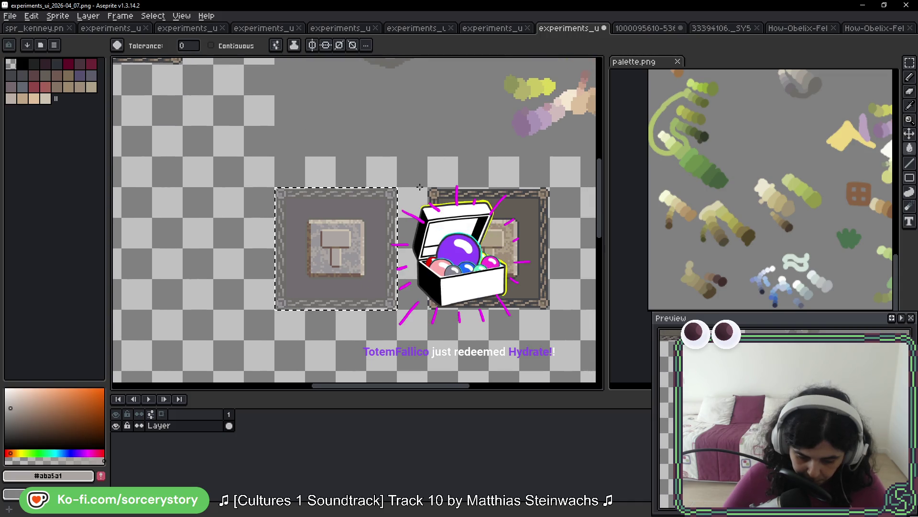
scroll(370, 168, up, 2)
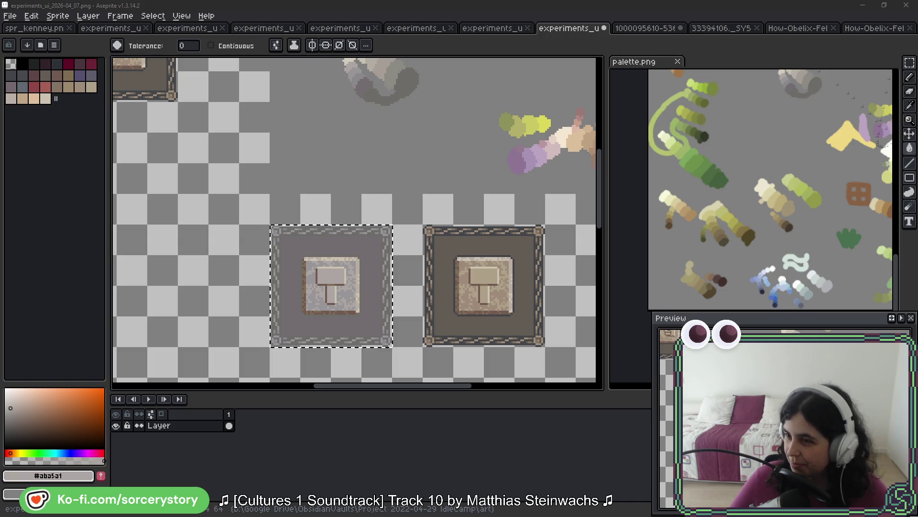
- Drag the Firefox window showing the holyc-lang.com homepage over the Aseprite canvas
mouse_move(490, 0)
mouse_down()
mouse_move(375, 79)
mouse_move(337, 70)
mouse_up()
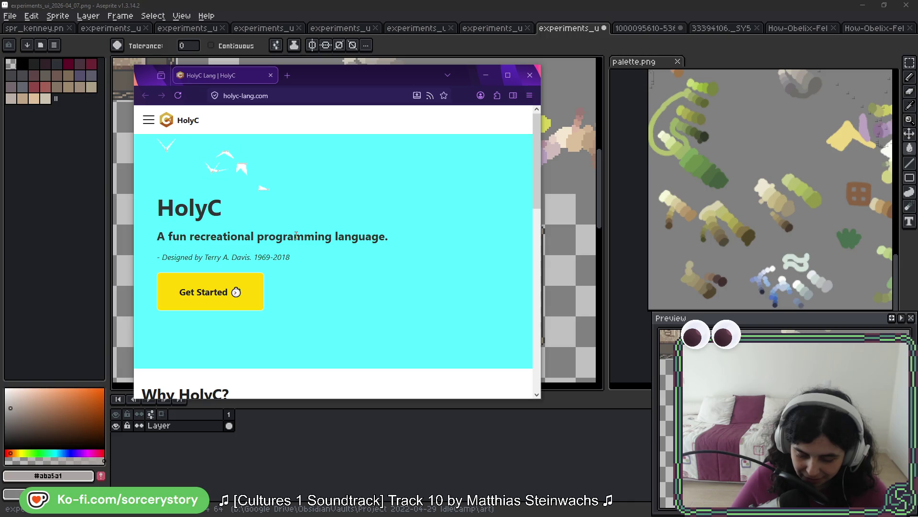
scroll(296, 235, down, 4)
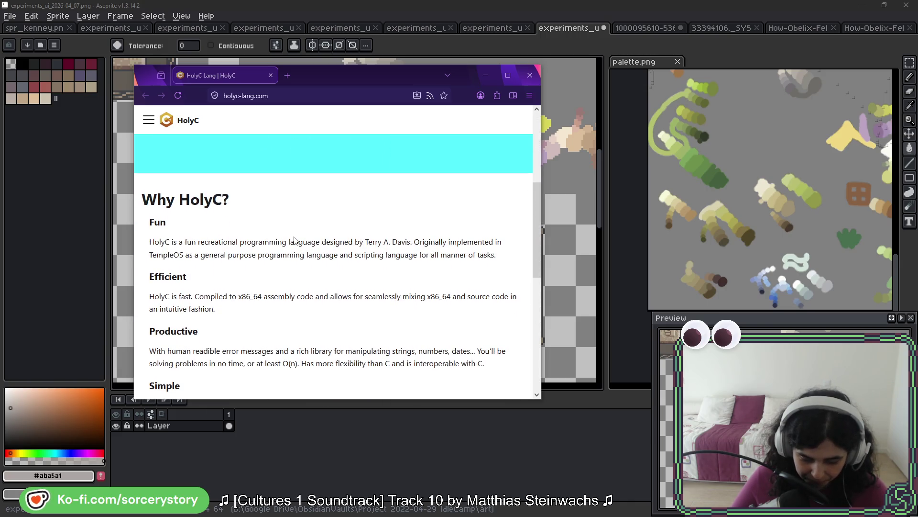
scroll(277, 232, down, 1)
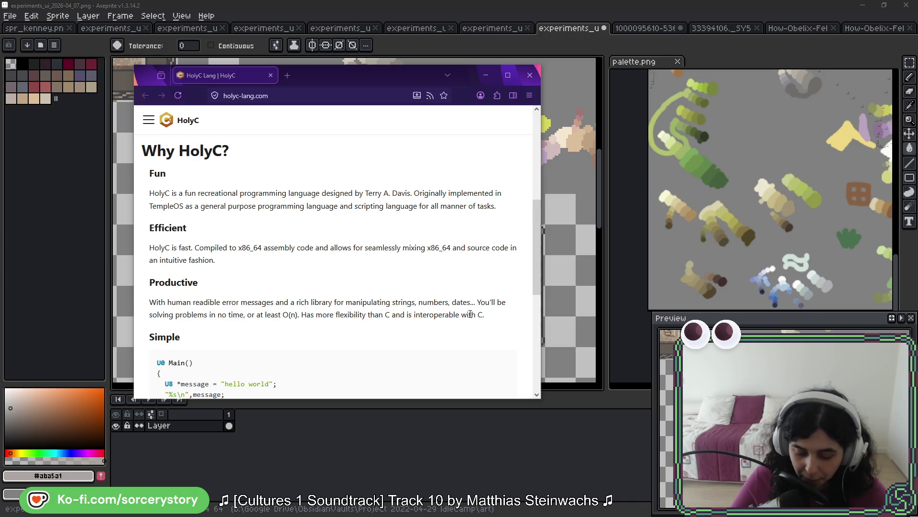
scroll(348, 251, down, 3)
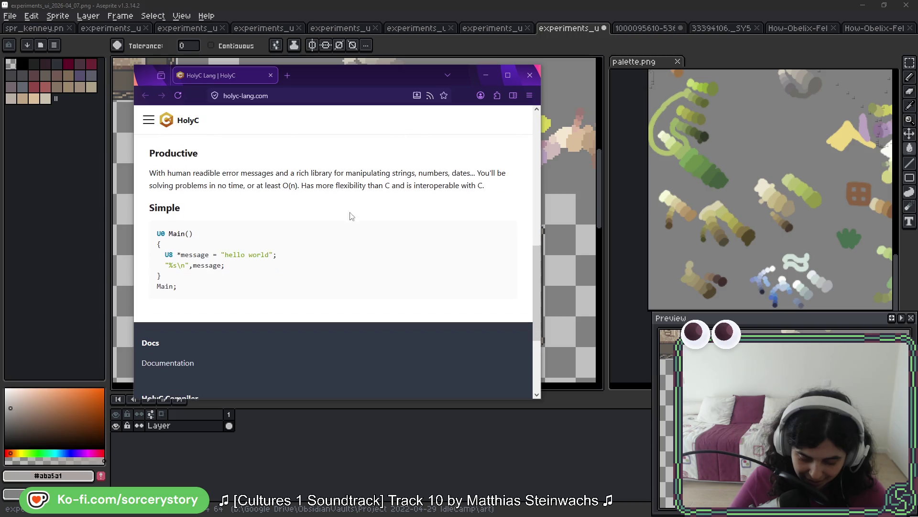
scroll(338, 216, down, 1)
scroll(339, 216, down, 2)
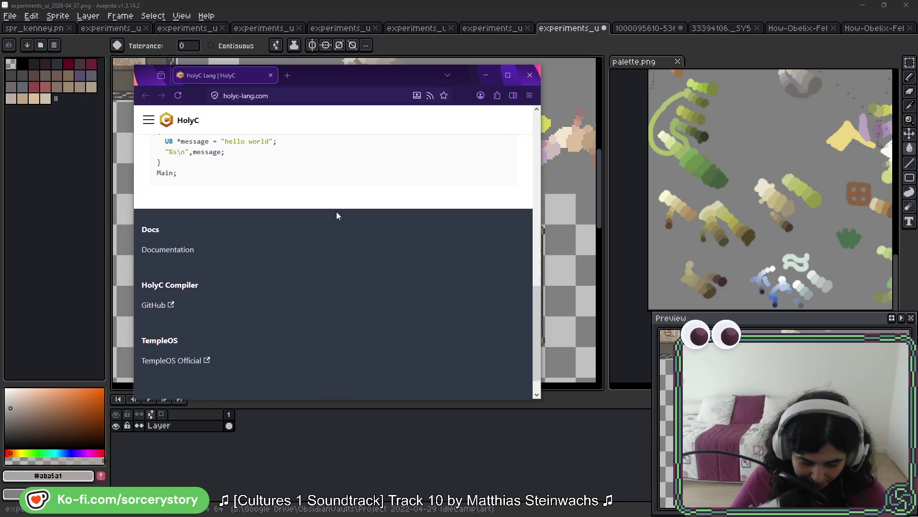
scroll(338, 215, up, 3)
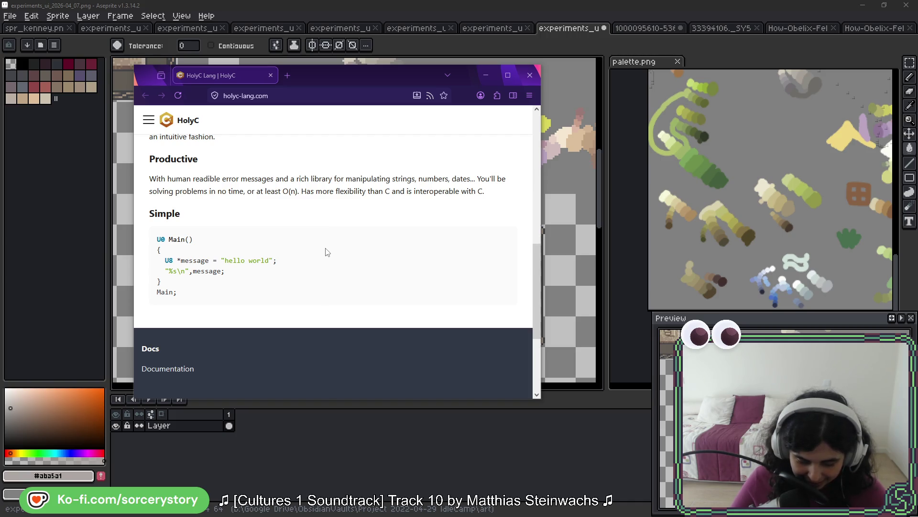
scroll(326, 250, up, 8)
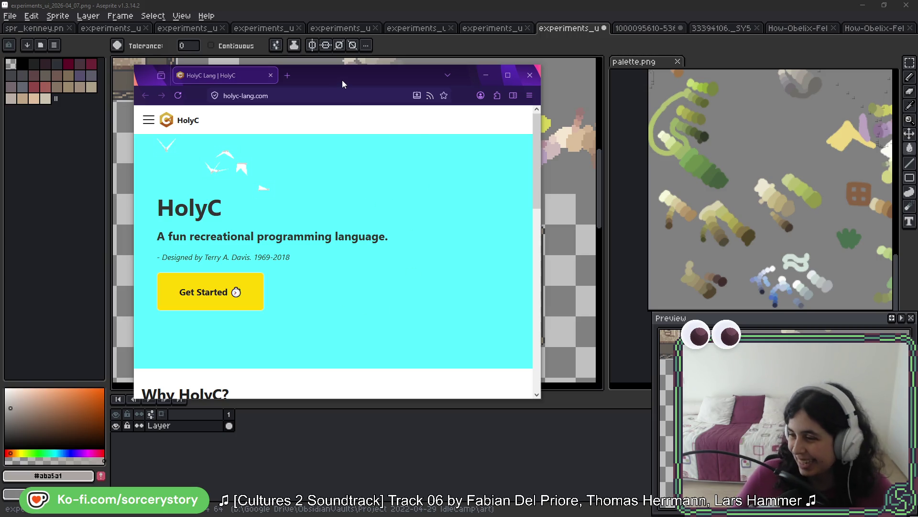
key(alt+Tab)
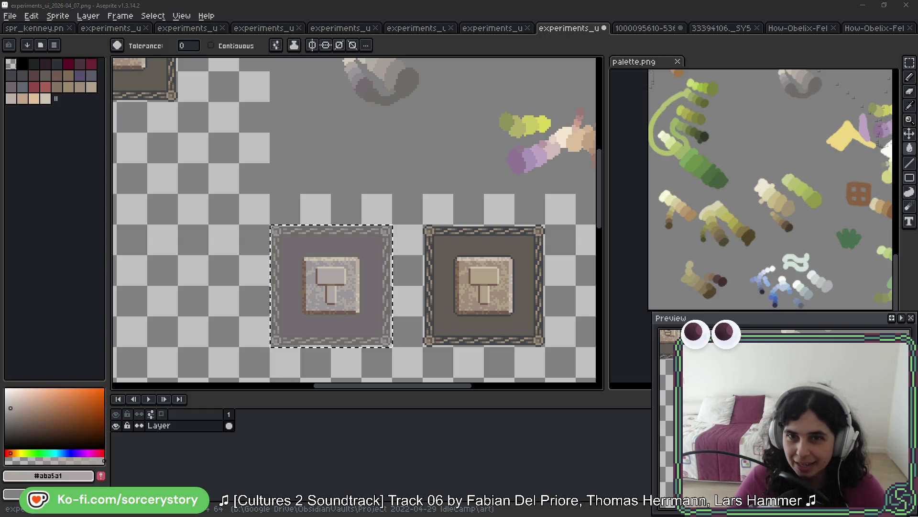
- Alt+Tab to bring Firefox's ArnoldC esolangs.org article to the front
key(alt+Tab)
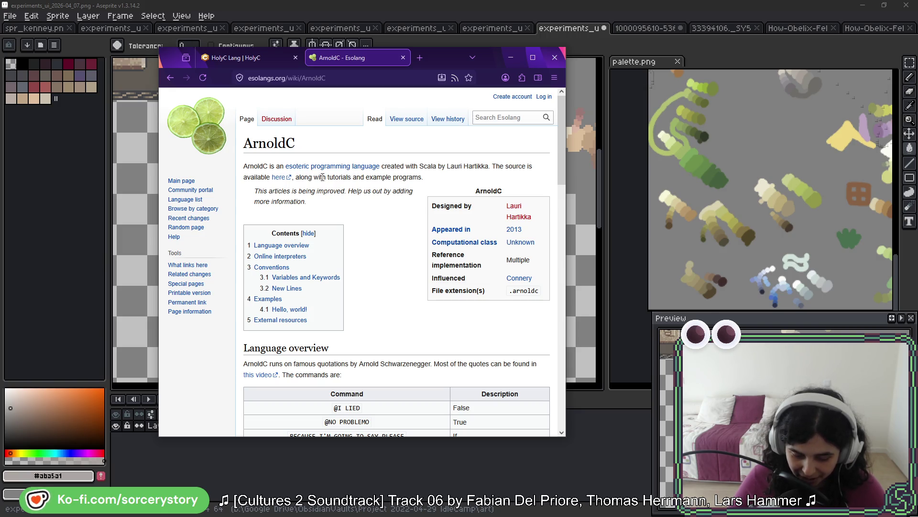
- Scroll the ArnoldC article to its Language overview, briefly highlighting the actor's name
scroll(444, 182, down, 4)
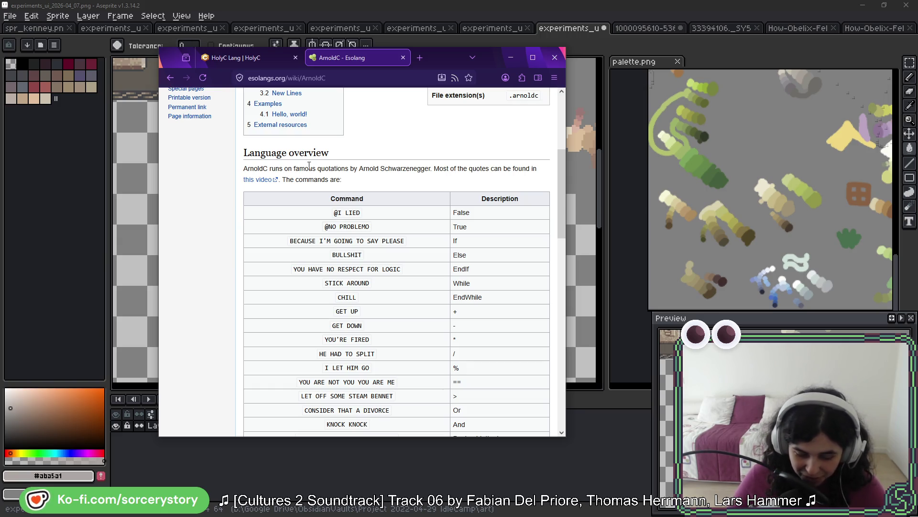
drag(359, 169, 433, 169)
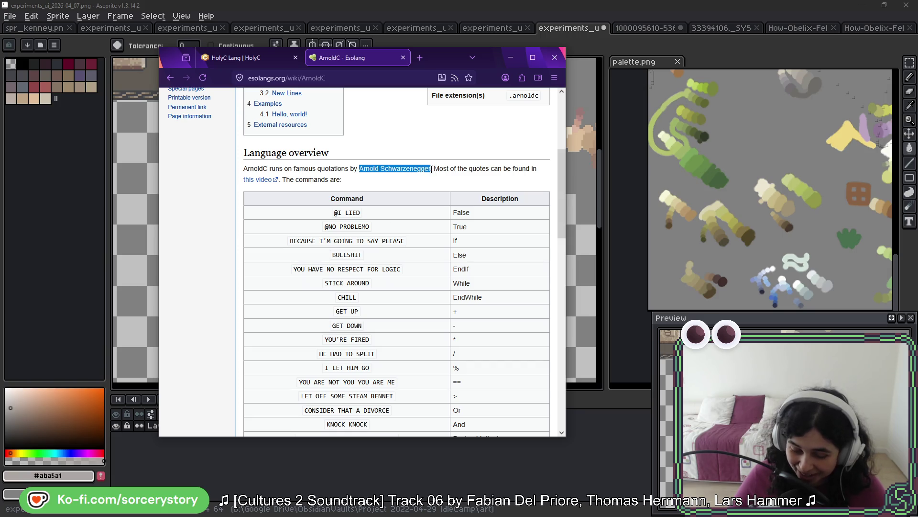
click(458, 167)
scroll(437, 151, down, 2)
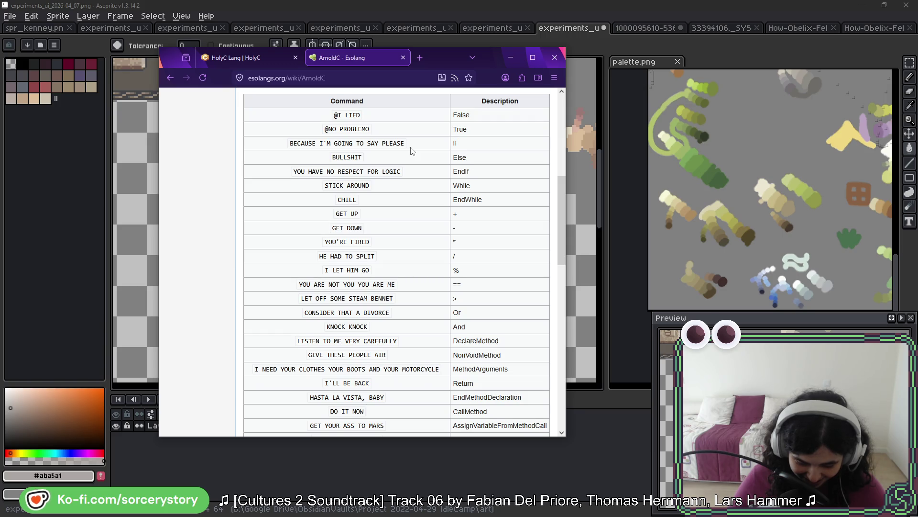
- Scroll the commands table, highlight GET TO THE CHOPPER, then drag Firefox off the top
scroll(413, 152, down, 1)
scroll(412, 151, down, 2)
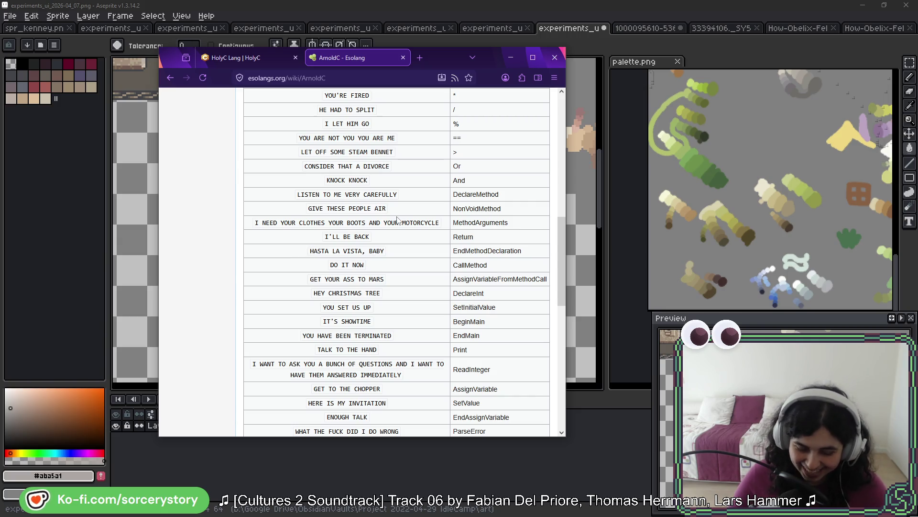
scroll(407, 268, down, 3)
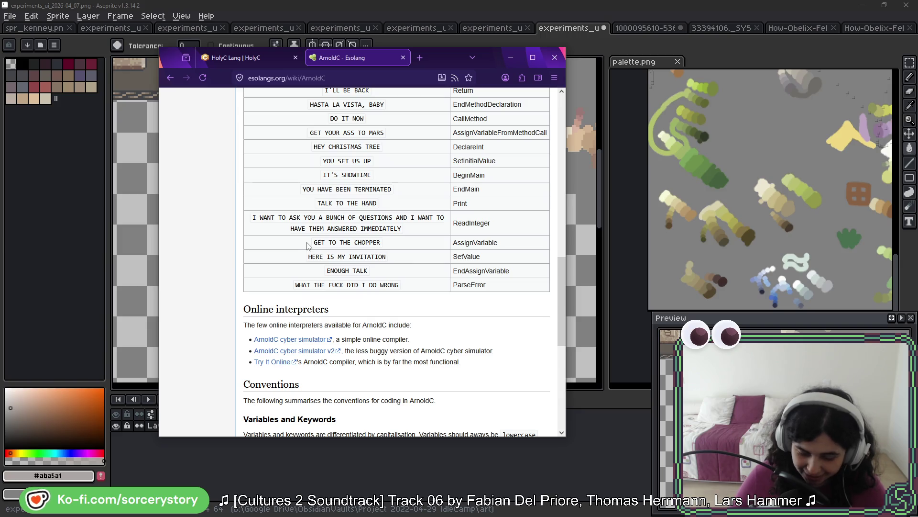
drag(314, 243, 386, 248)
click(387, 248)
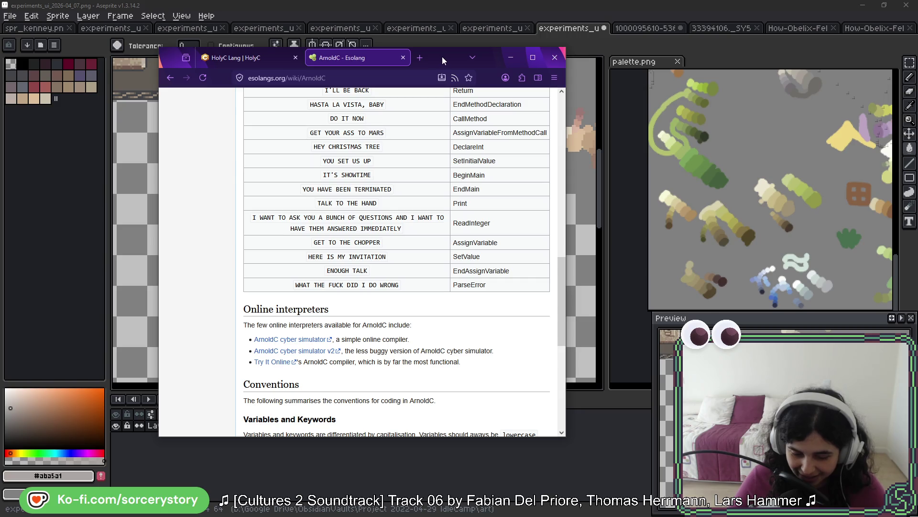
drag(441, 57, 545, 0)
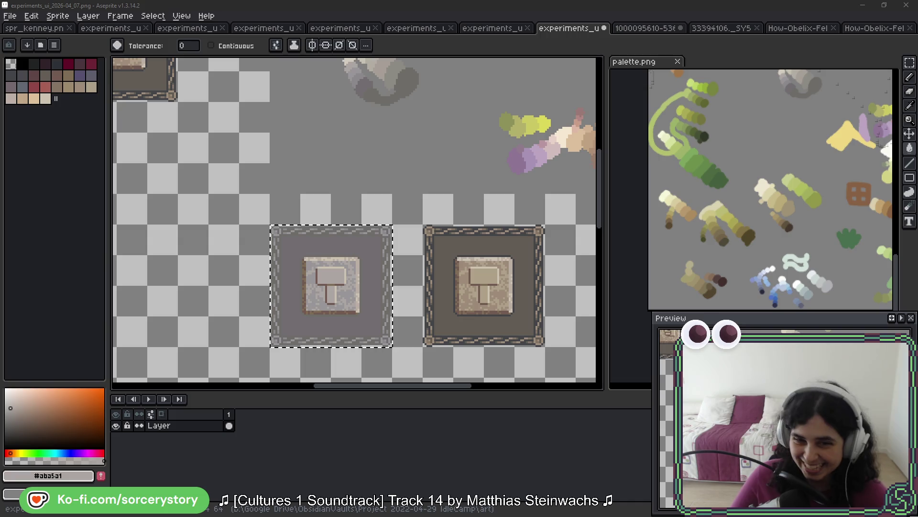
- Switch to the COW wiki page and scroll to its Commands table, briefly selecting moo–Moo rows
key(alt+Tab)
scroll(220, 273, down, 5)
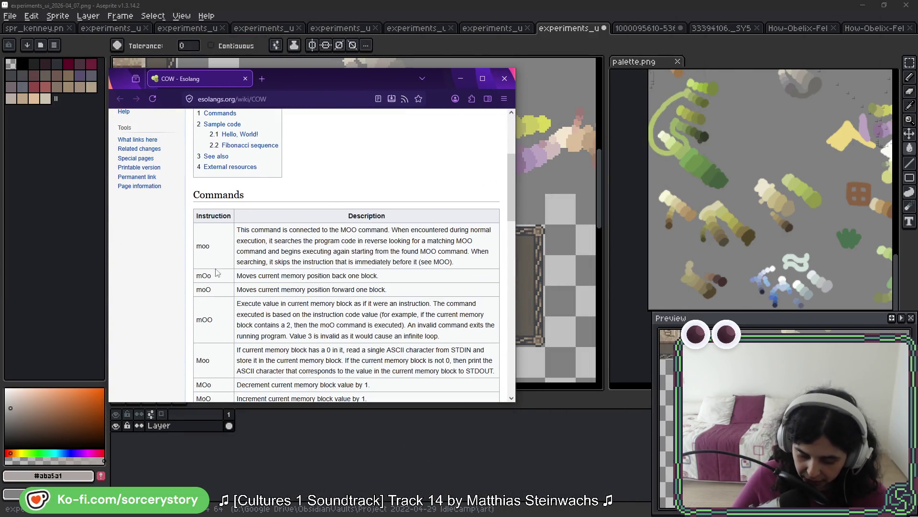
mouse_move(202, 248)
mouse_down()
mouse_move(205, 313)
mouse_move(344, 333)
mouse_up()
click(342, 329)
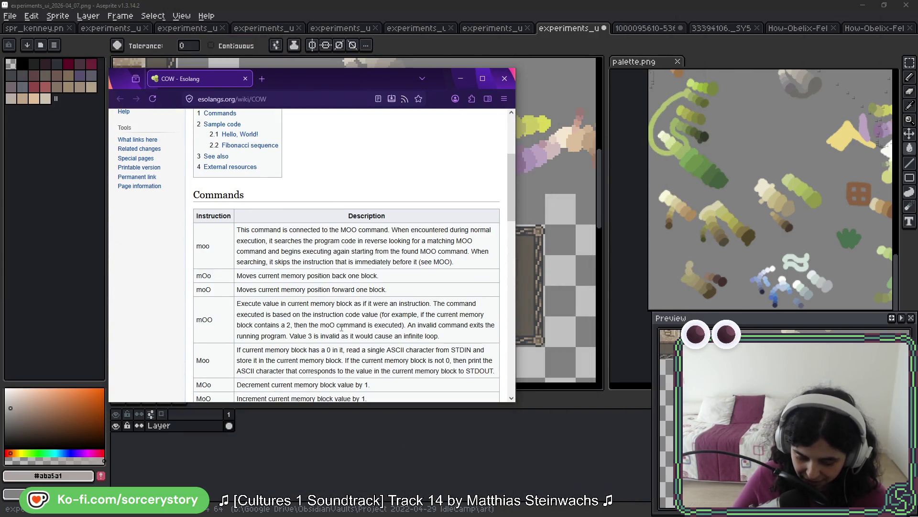